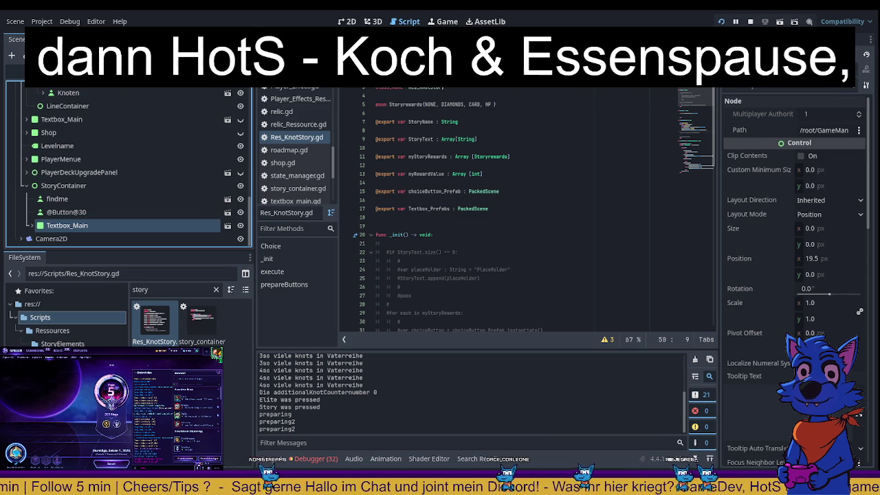
- Search the whole project for 'simple choice', then 'simple' and 'simplechoice'
click(521, 167)
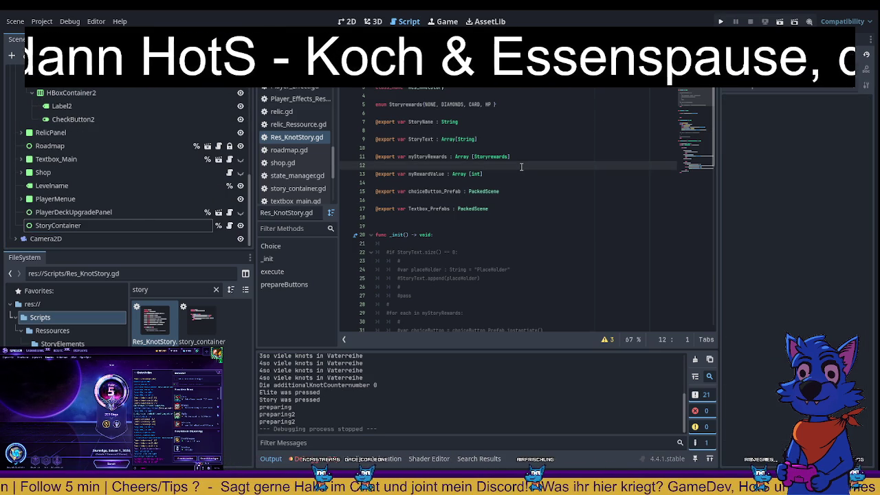
key(Return)
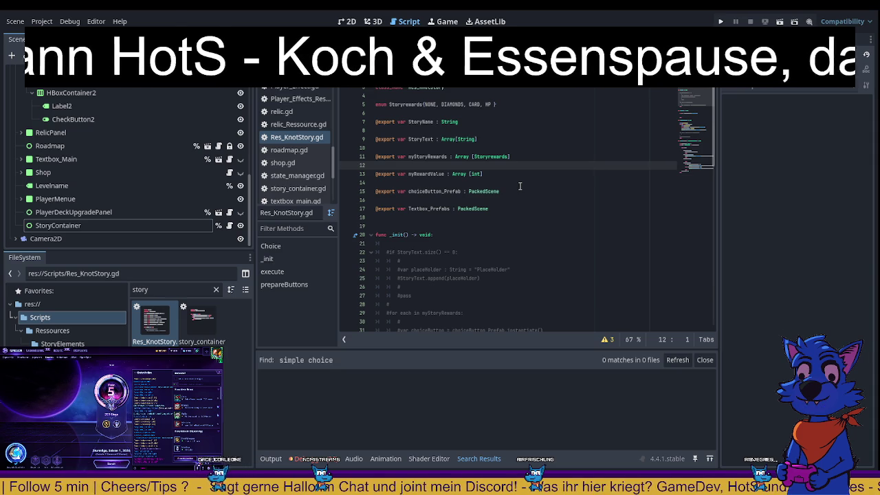
key(ctrl+shift+f)
key(BackSpace)
key(BackSpace)
key(BackSpace)
key(Return)
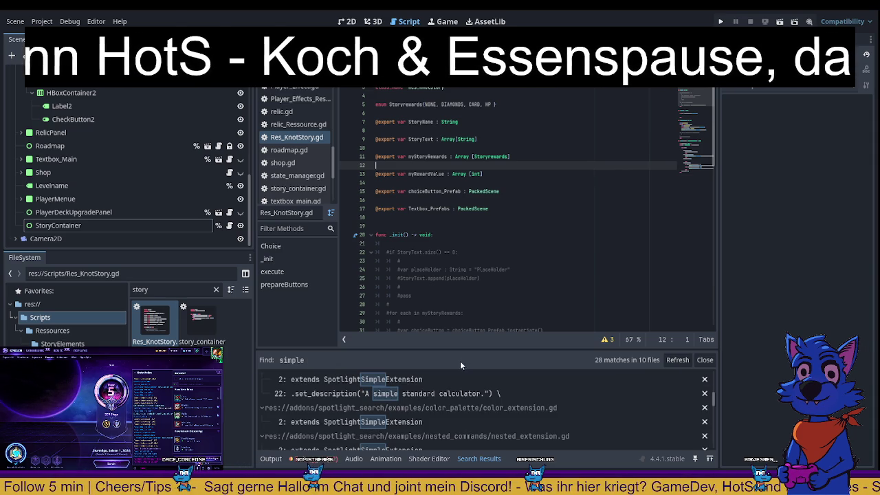
key(ctrl+shift+f)
text(choice)
key(Return)
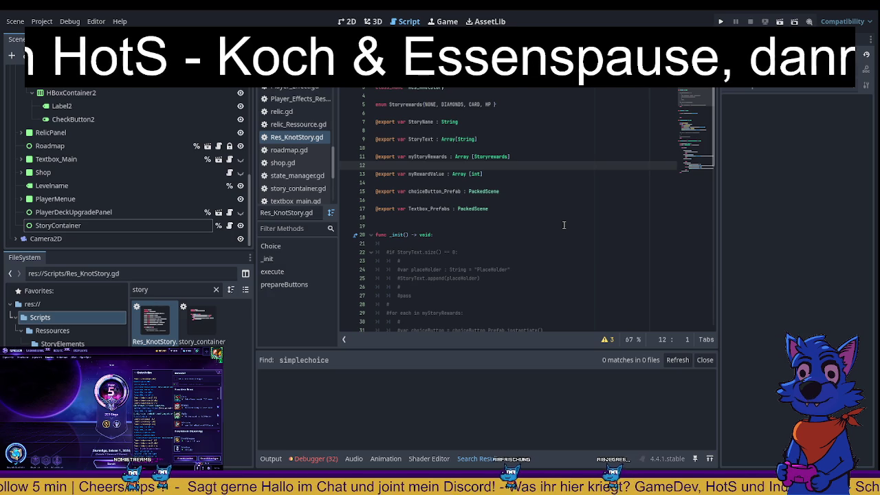
- Run a new project-wide search for 'story'
key(ctrl+shift+f)
text(story)
key(Return)
scroll(436, 418, up, 10)
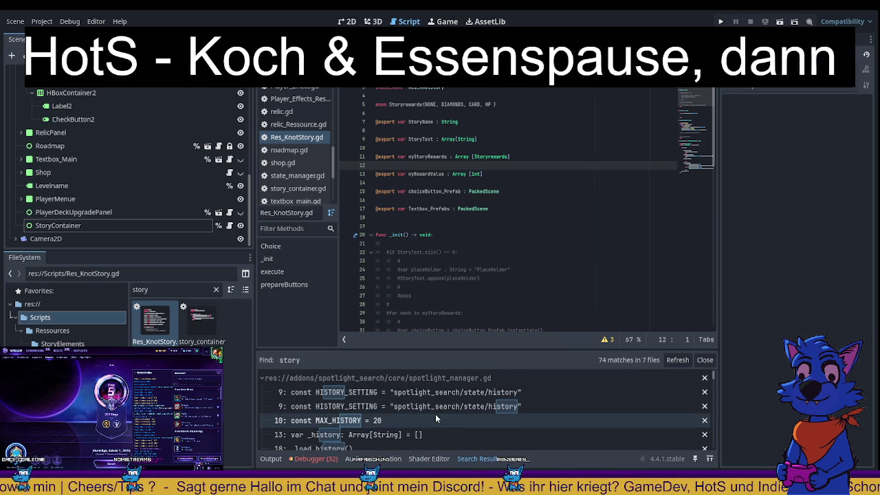
scroll(436, 417, down, 15)
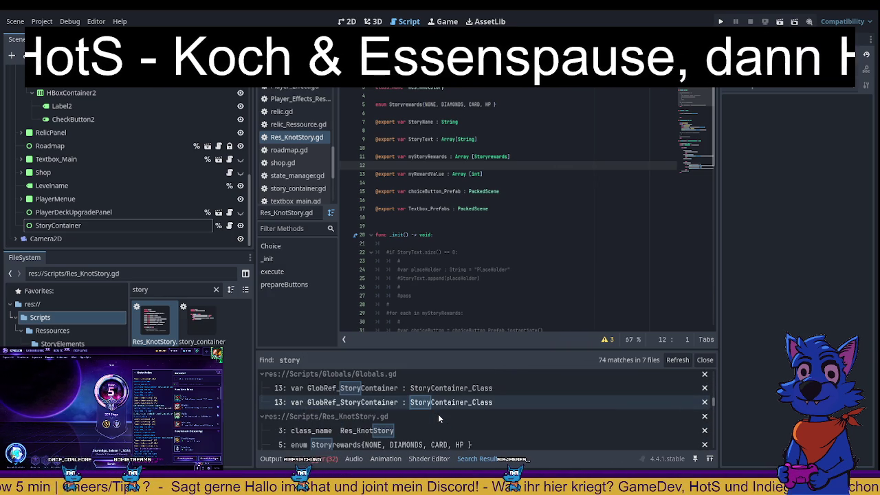
click(413, 429)
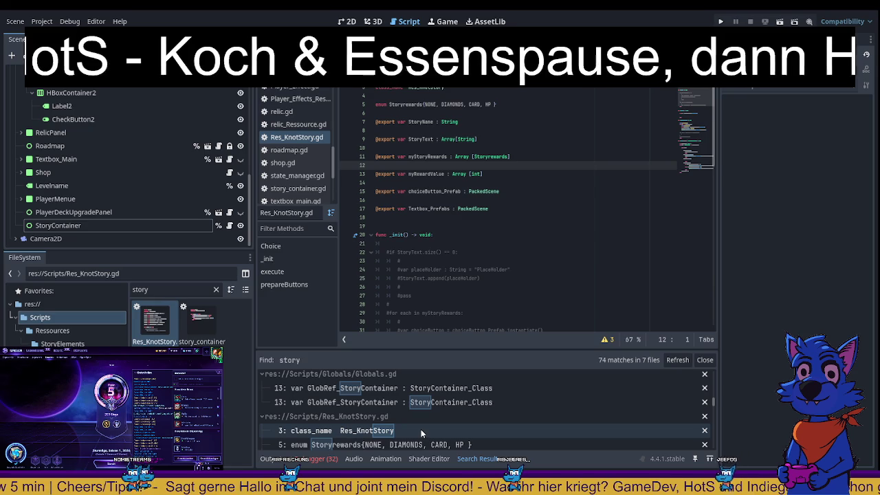
click(428, 446)
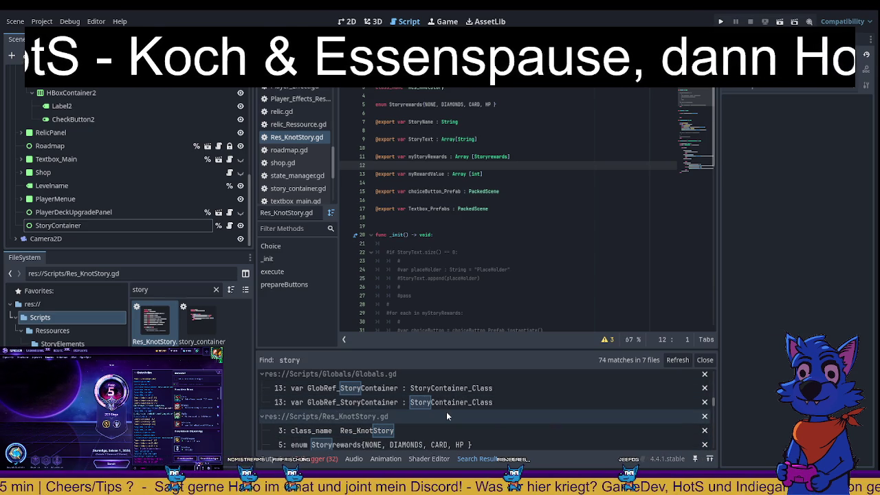
click(461, 387)
scroll(434, 425, down, 3)
click(422, 425)
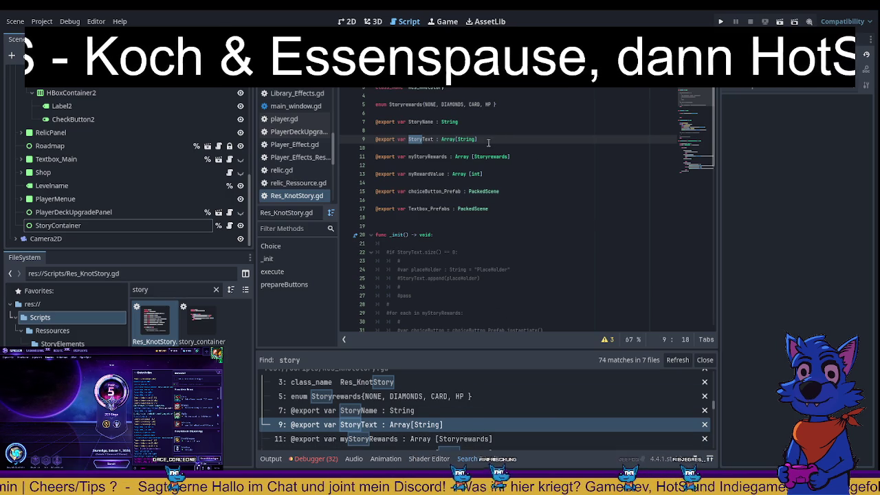
scroll(501, 165, down, 6)
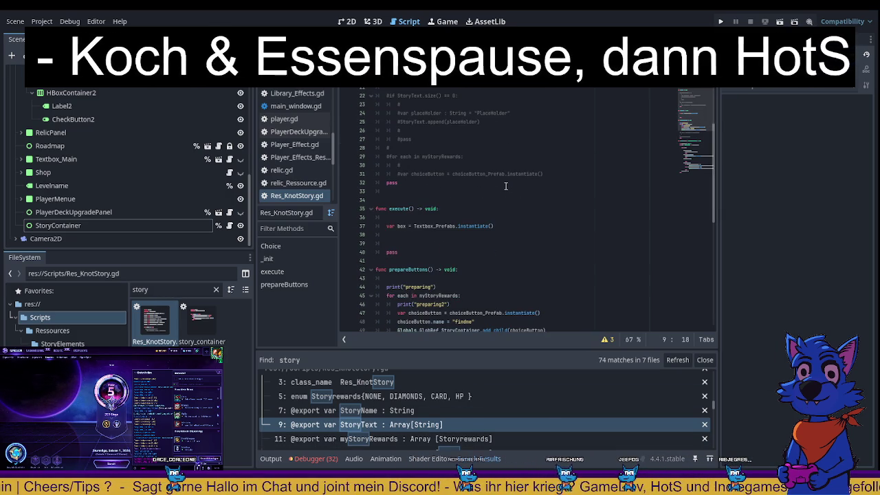
scroll(506, 186, up, 2)
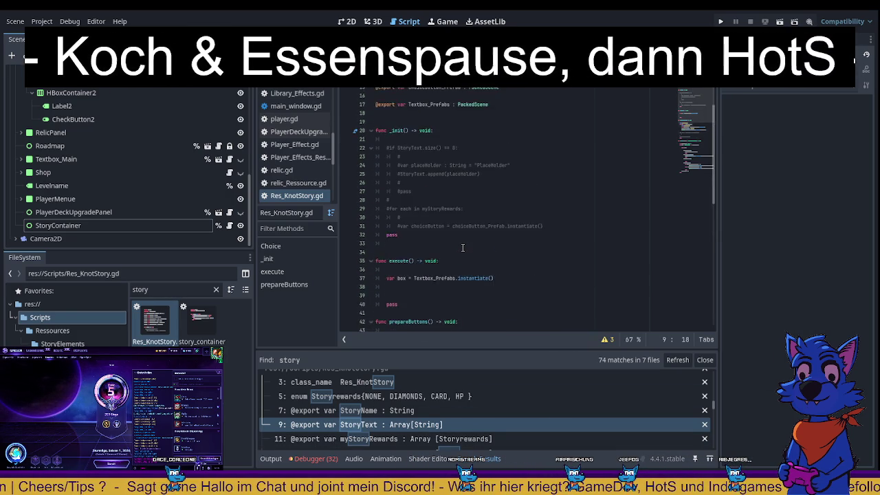
scroll(463, 247, up, 5)
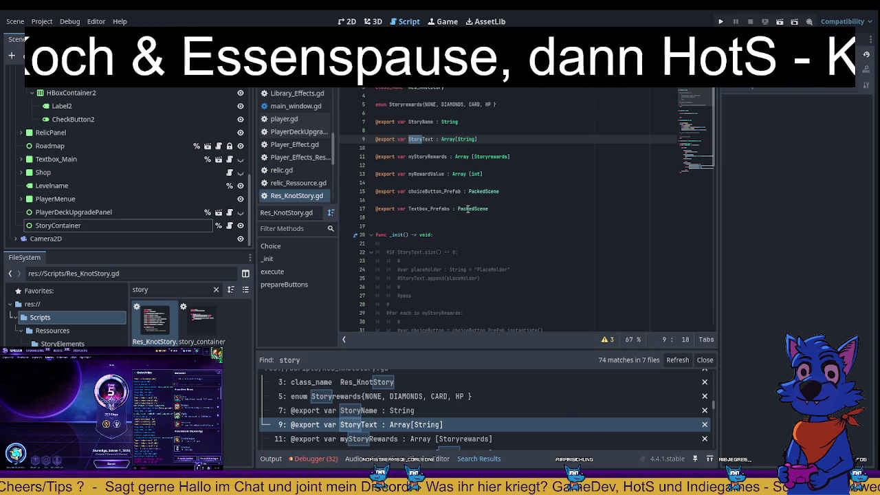
double_click(436, 191)
double_click(432, 209)
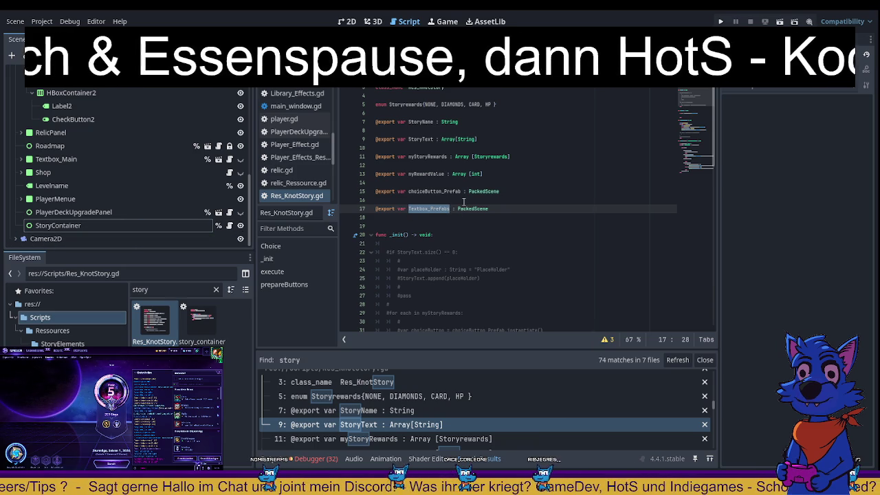
scroll(471, 200, down, 7)
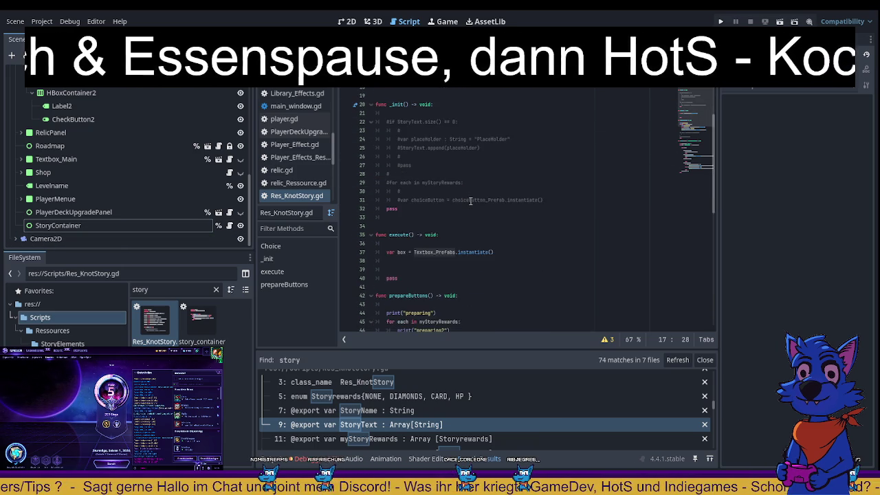
click(471, 200)
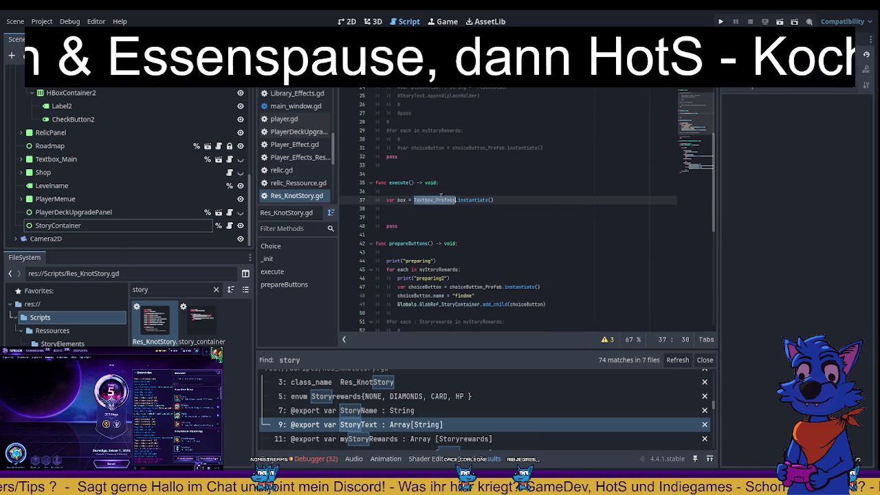
scroll(471, 193, up, 6)
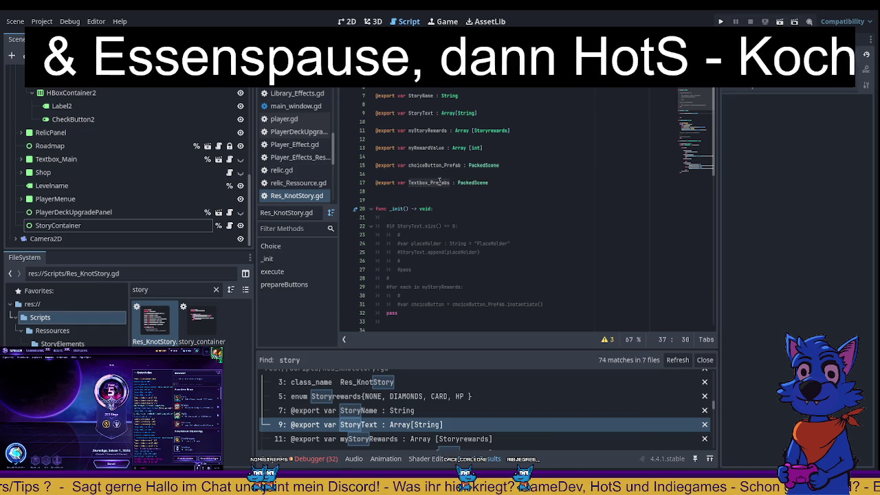
click(434, 183)
scroll(440, 189, down, 4)
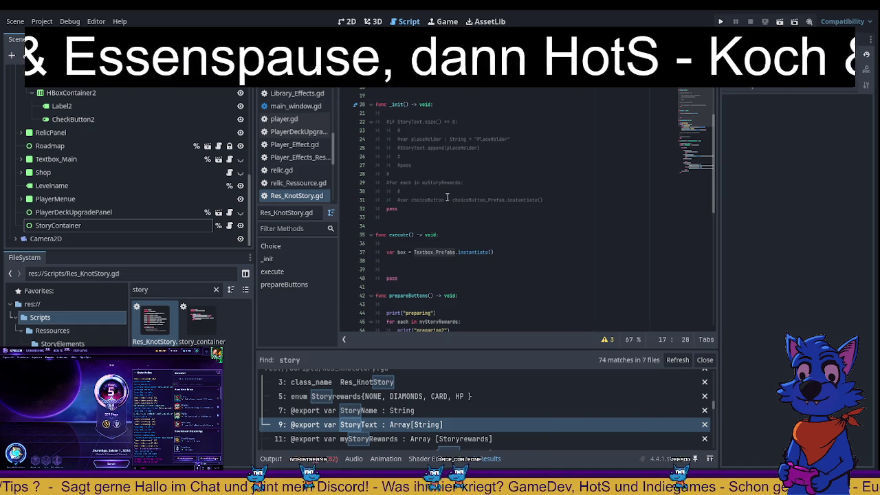
scroll(447, 197, up, 1)
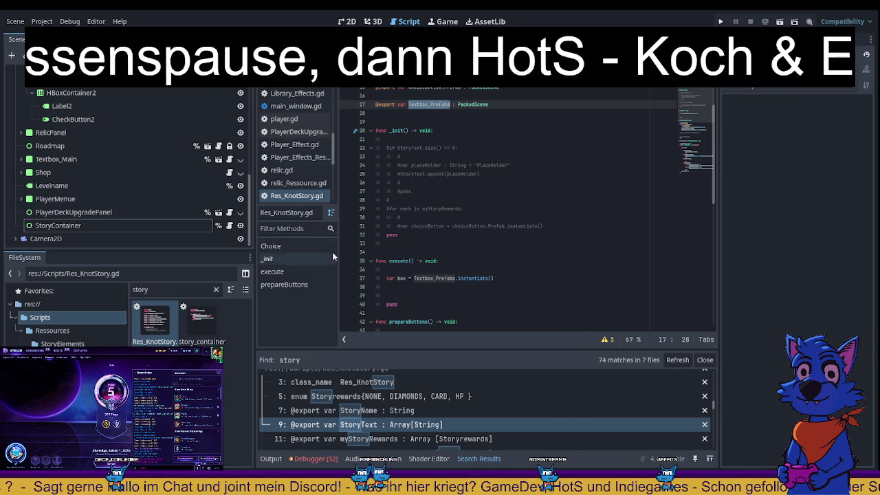
double_click(141, 289)
- Filter the FileSystem for 'tex' and open Textbox.tscn in the 2D editor
text(tex)
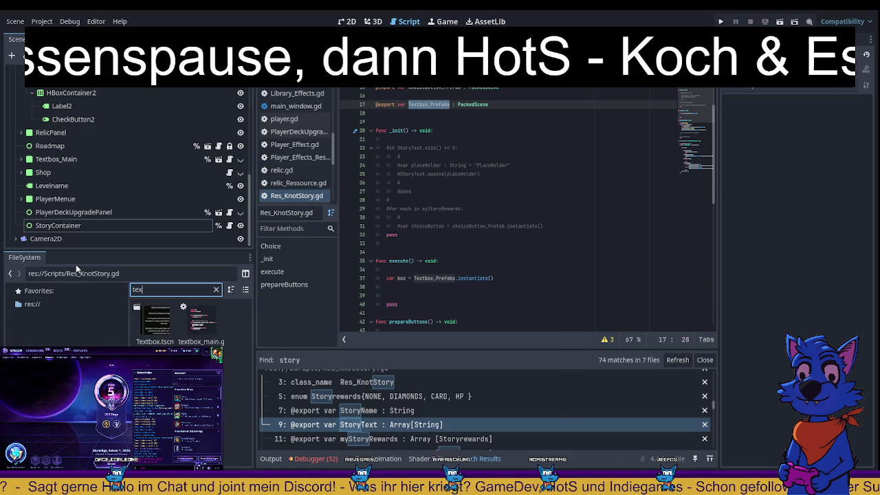
double_click(165, 320)
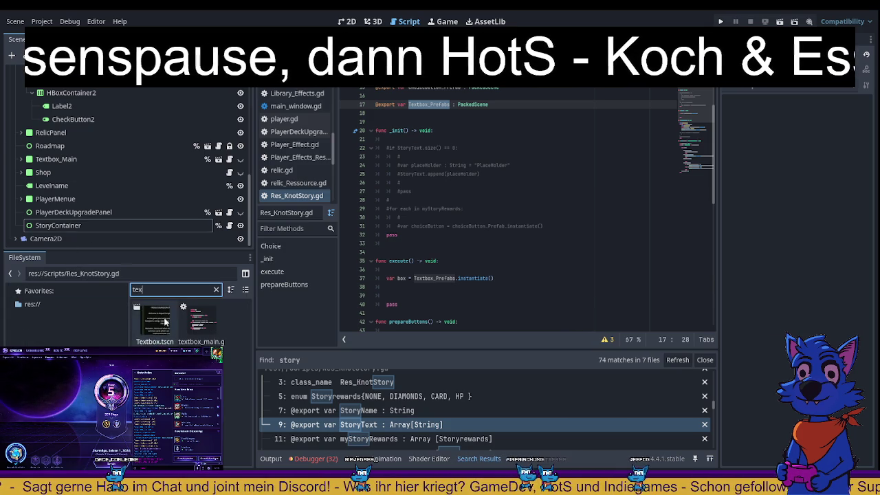
click(346, 21)
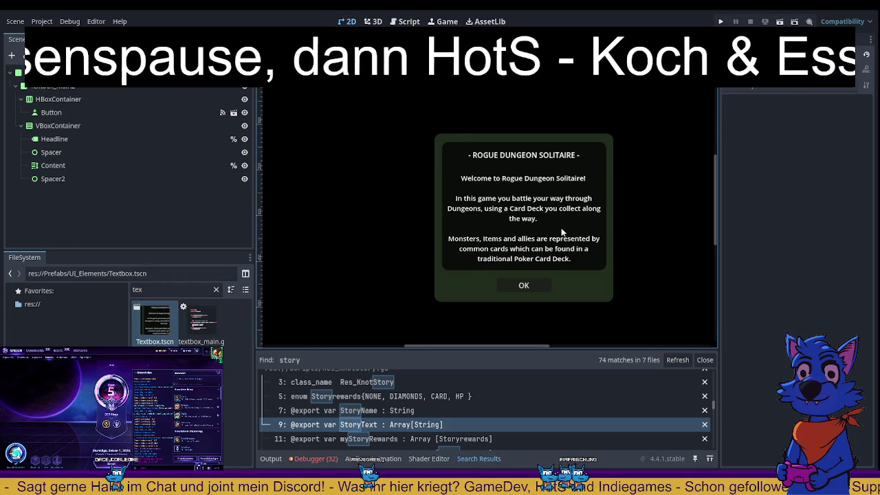
- Rename the HBoxContainer holding the OK button to ButtonContainer
scroll(553, 207, down, 1)
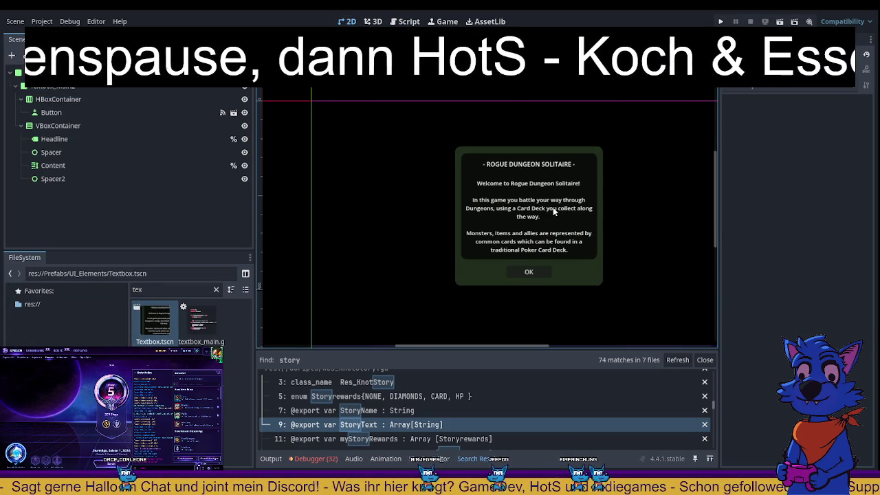
click(94, 127)
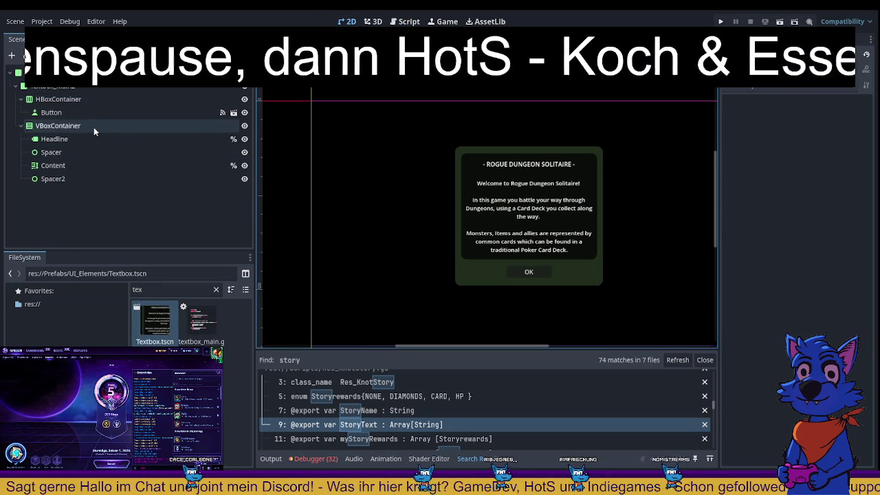
click(86, 101)
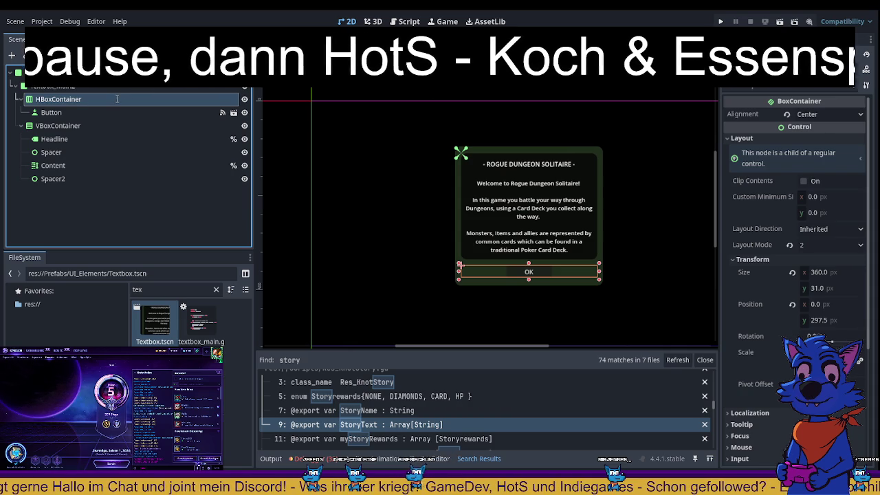
key(ctrl+F3)
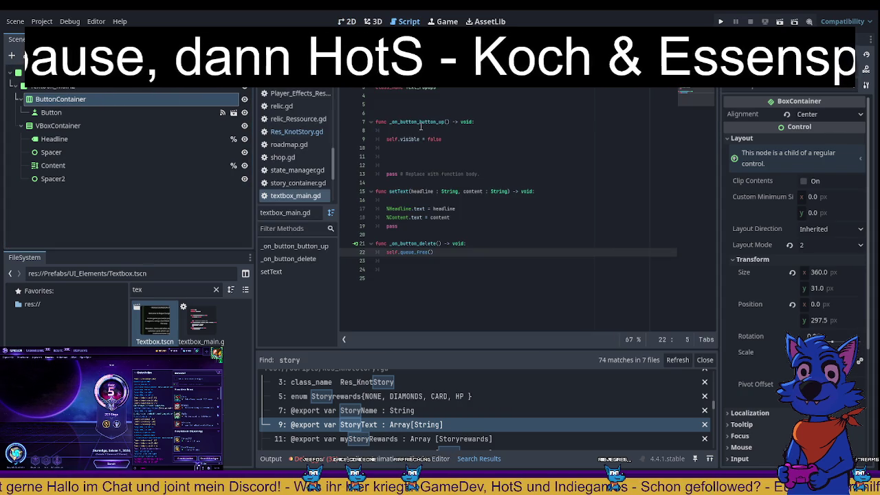
- Declare line 5 of textbox_main.gd as an exported HBoxContainer variable
click(409, 105)
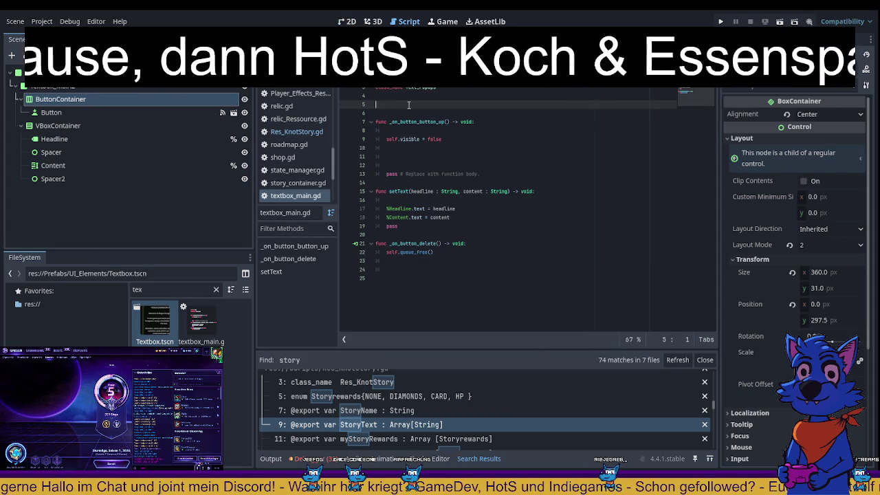
text(var)
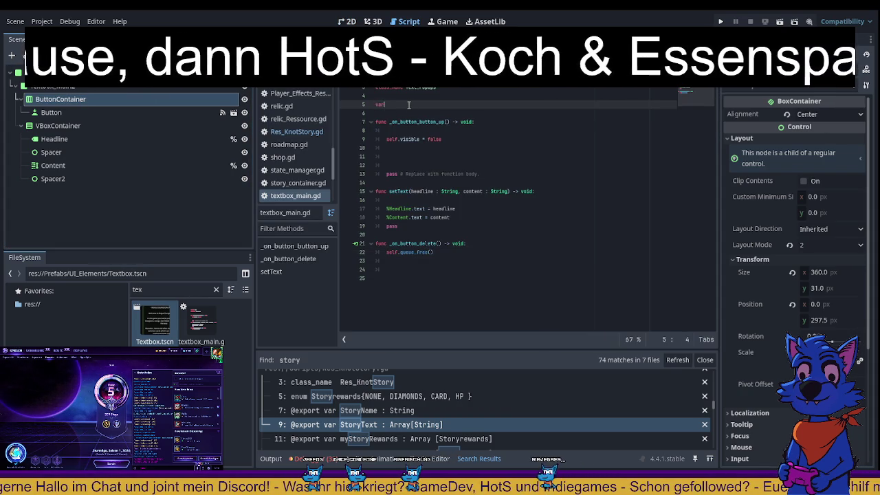
text( SuttonContainer)
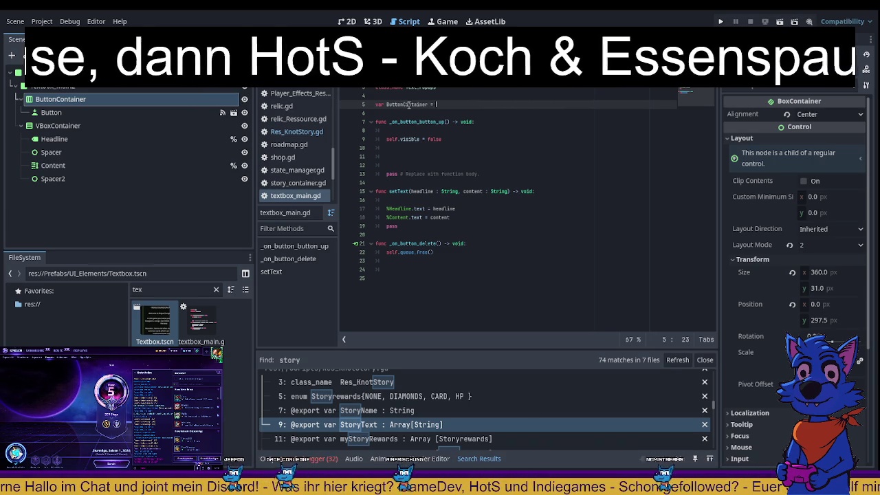
text( =)
key(BackSpace)
key(BackSpace)
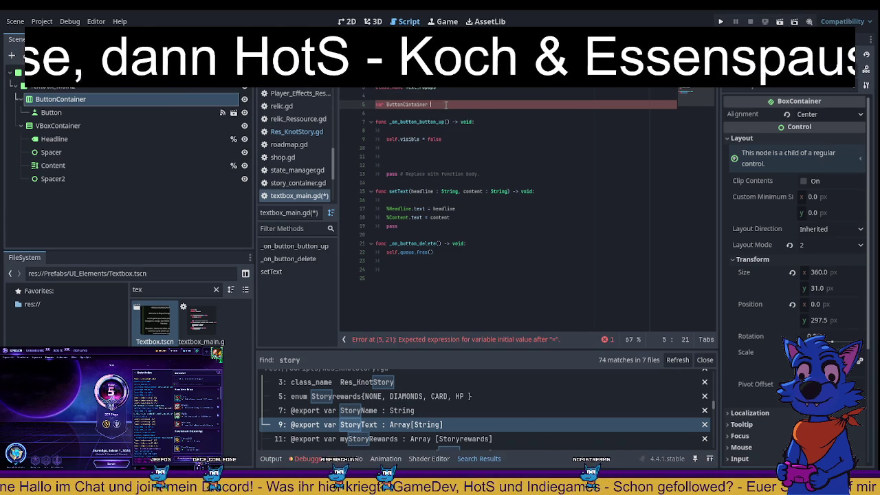
click(374, 103)
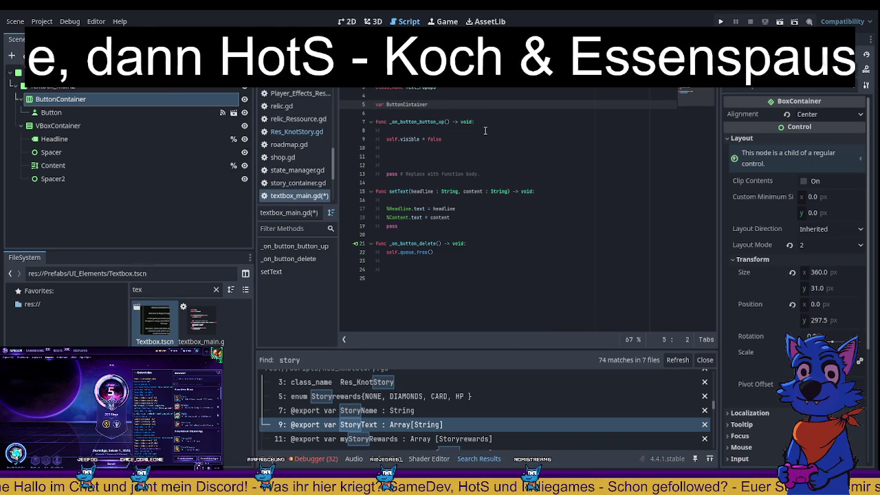
text(@export)
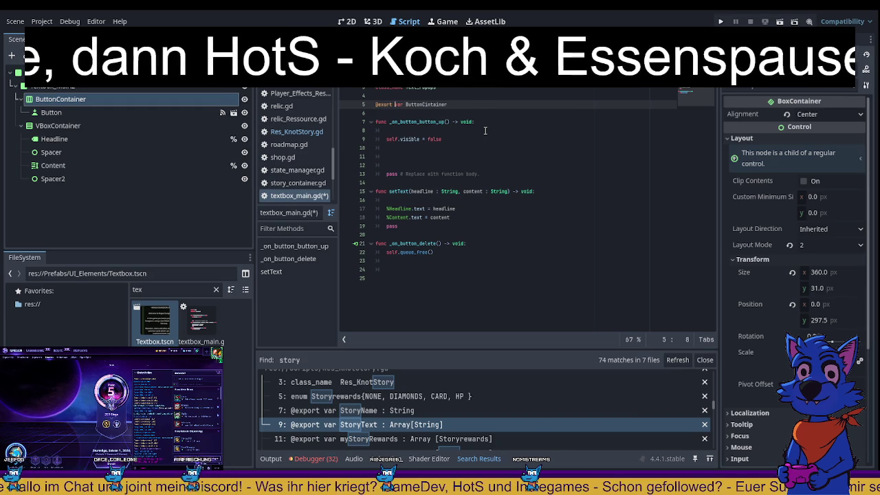
click(462, 106)
text(: H)
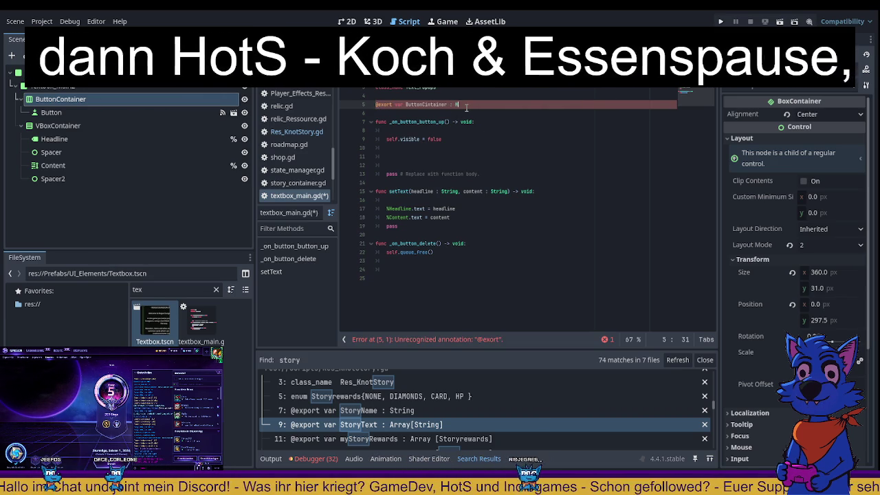
text(Box)
key(Return)
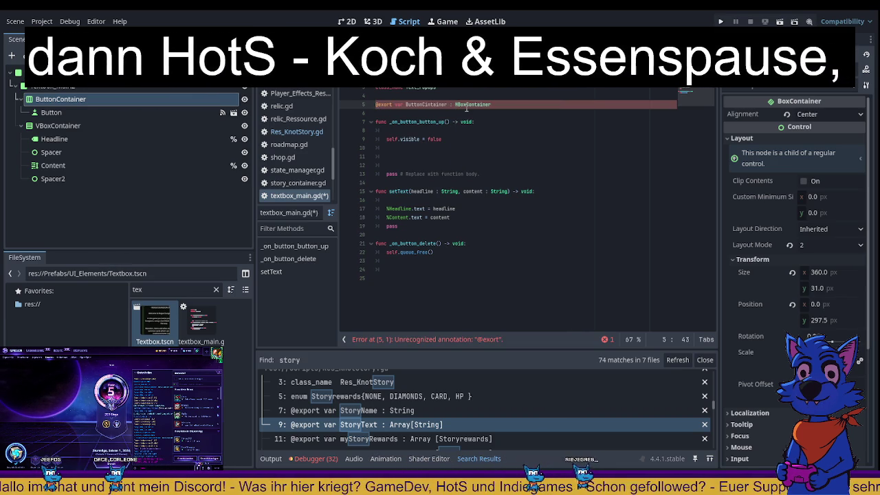
click(542, 178)
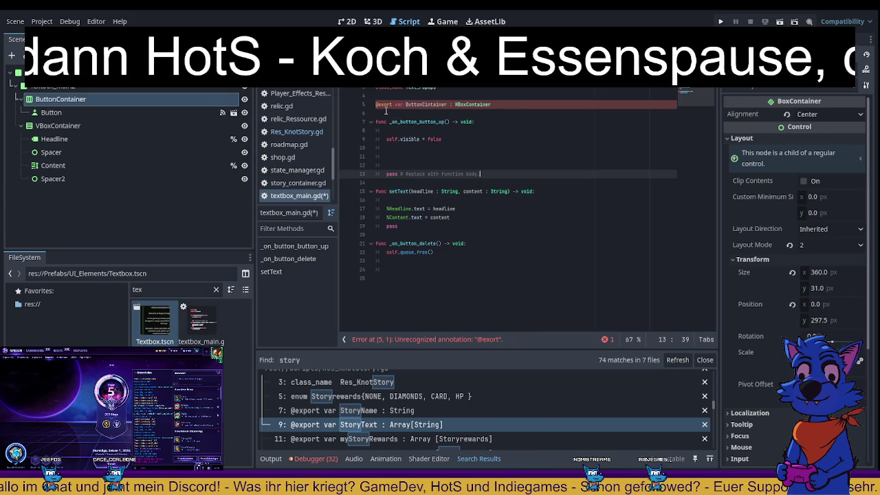
click(387, 105)
text(p)
click(486, 130)
key(ctrl+s)
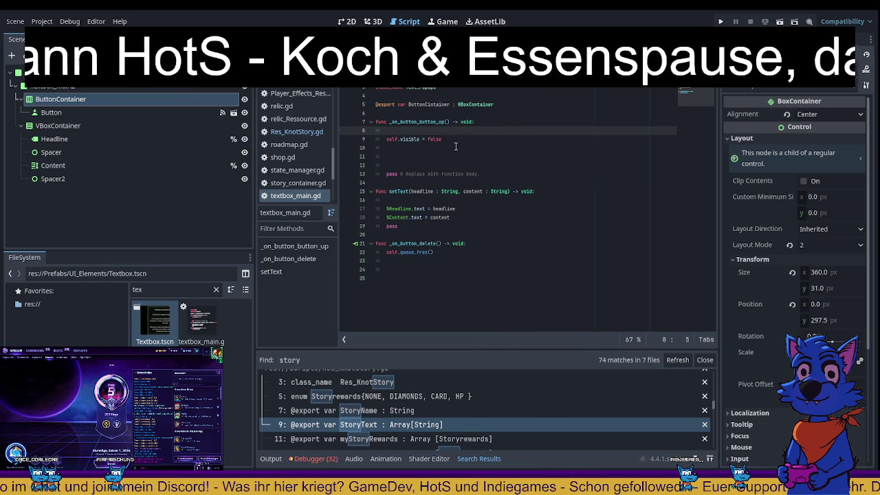
- Assign the ButtonContainer node to the root Text_Popups node's exported property
click(159, 90)
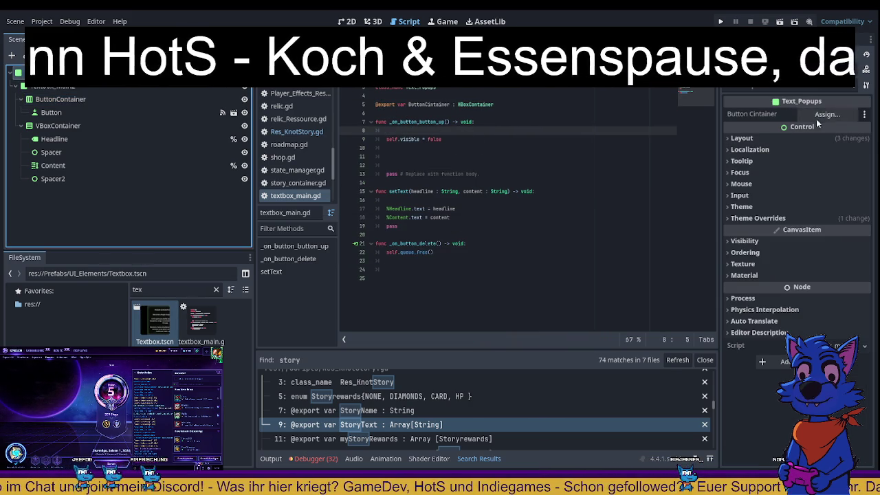
mouse_move(110, 99)
mouse_down()
mouse_move(819, 128)
mouse_move(825, 114)
mouse_up()
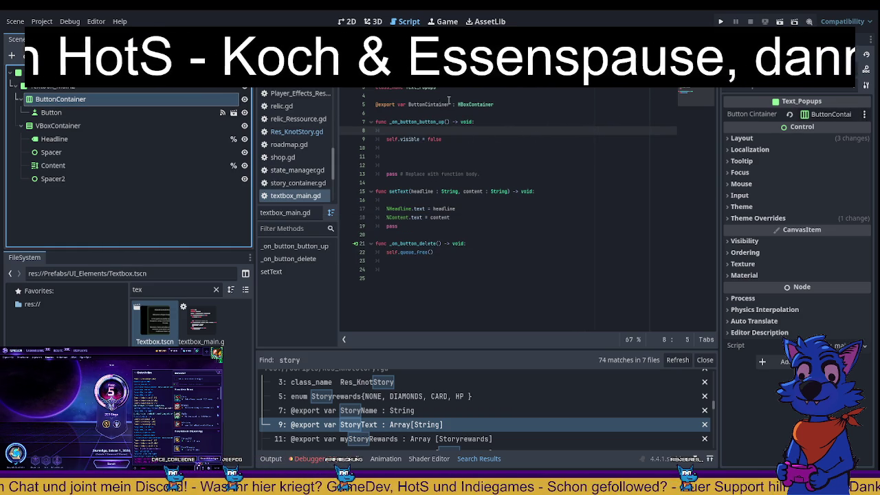
click(377, 253)
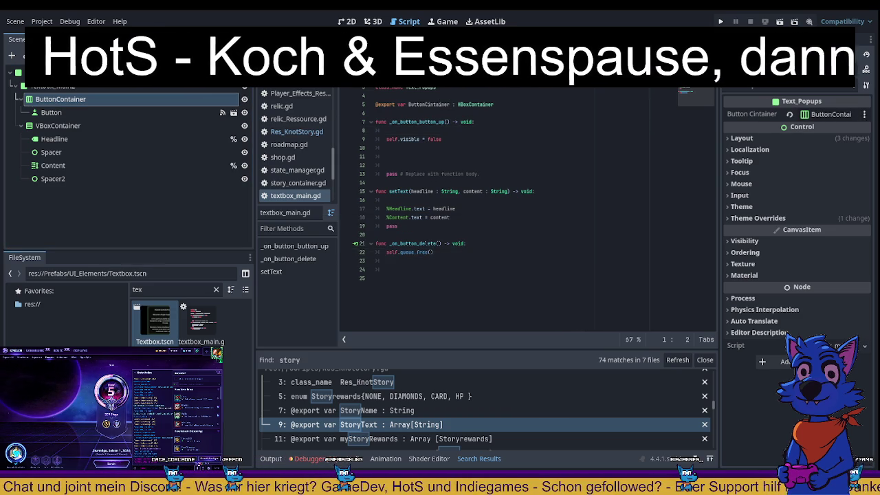
- Open Res_KnotStory.gd and scroll through its exports, _init, execute and prepareButtons functions
click(296, 131)
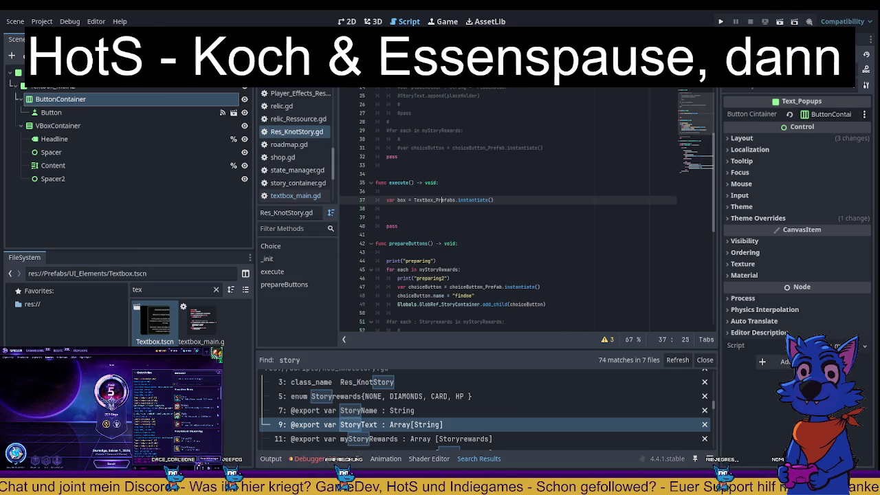
scroll(413, 225, up, 2)
scroll(413, 225, up, 5)
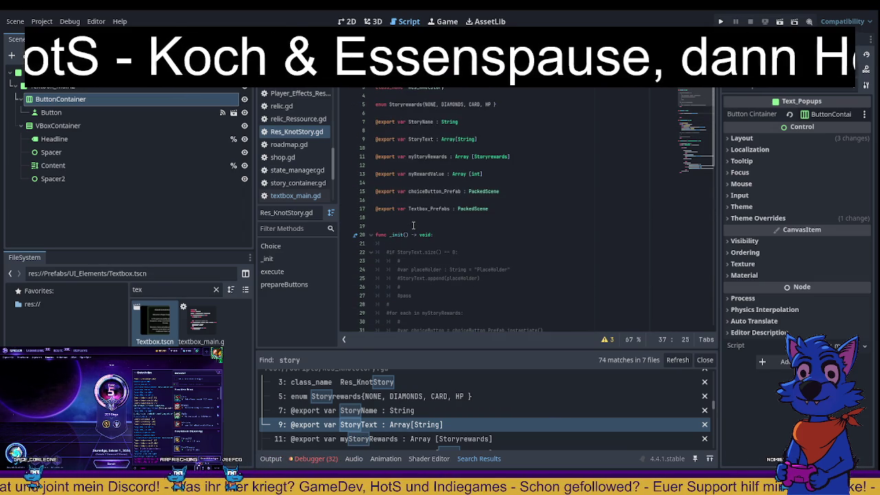
scroll(414, 225, down, 4)
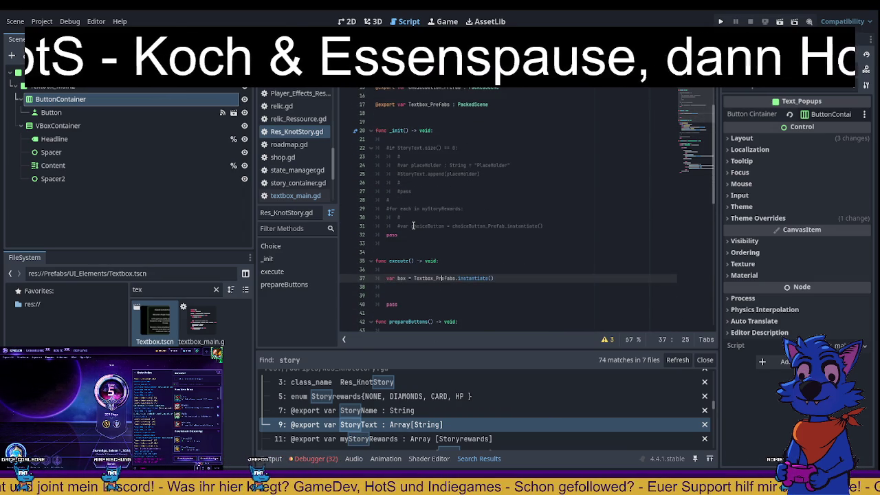
scroll(413, 225, down, 1)
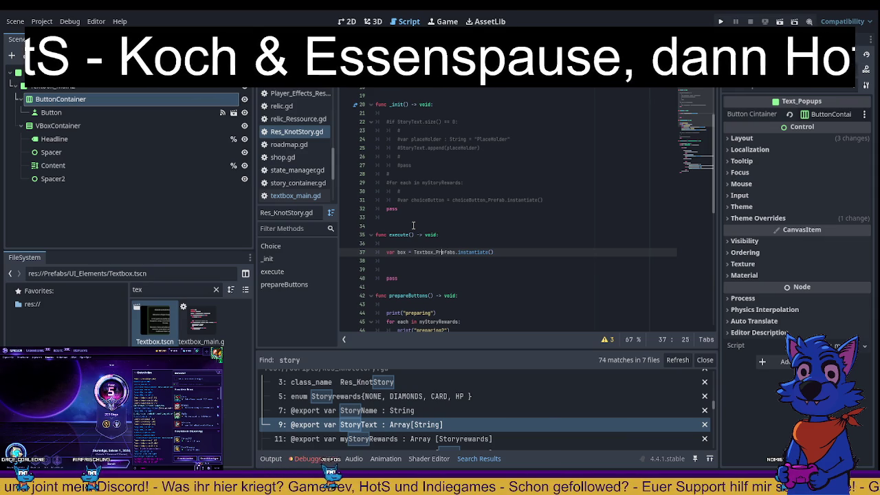
scroll(413, 225, down, 2)
scroll(413, 225, up, 3)
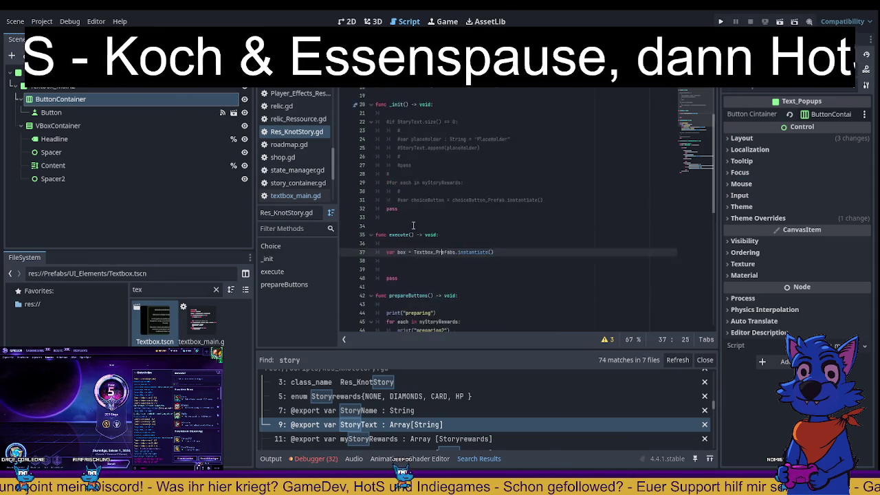
click(392, 121)
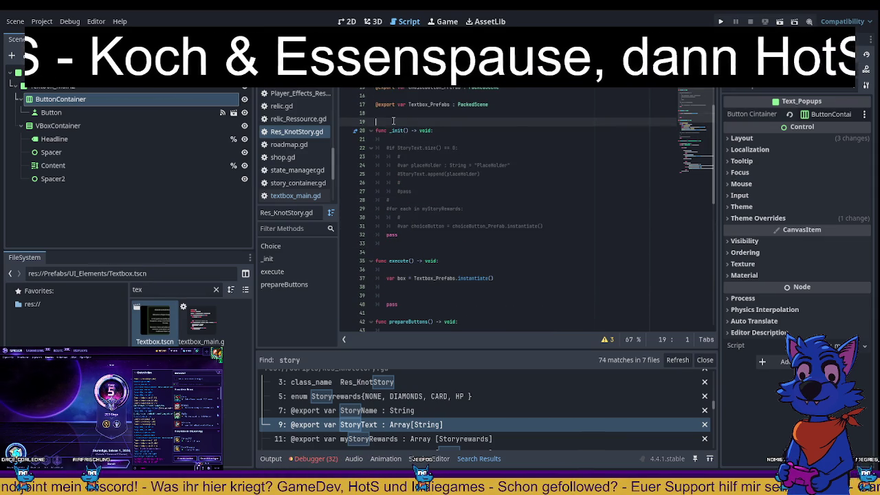
scroll(442, 147, up, 4)
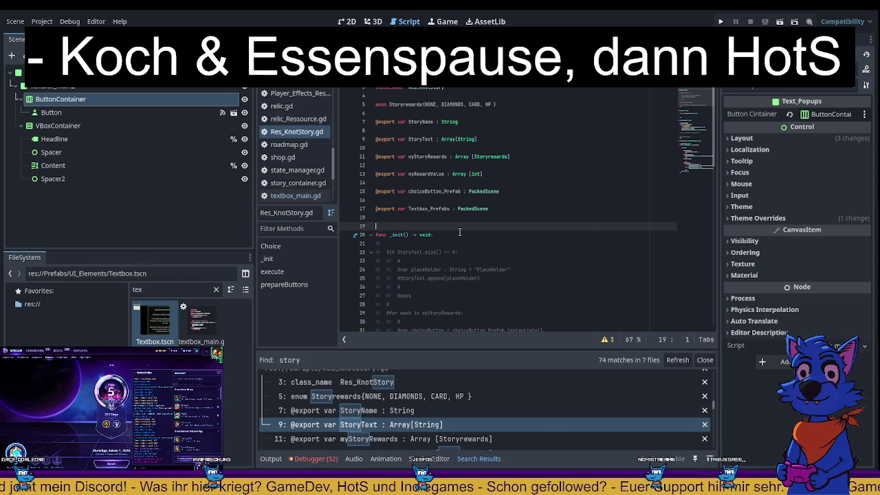
scroll(459, 231, down, 1)
scroll(459, 232, down, 10)
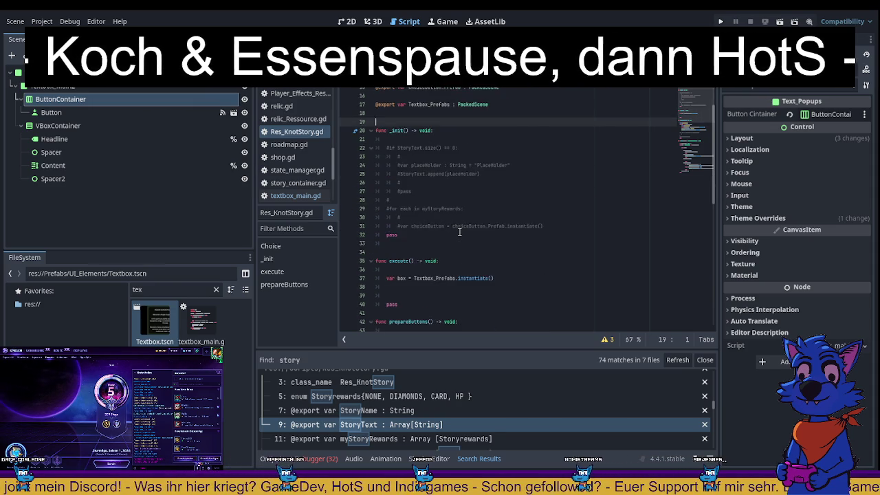
scroll(460, 232, up, 3)
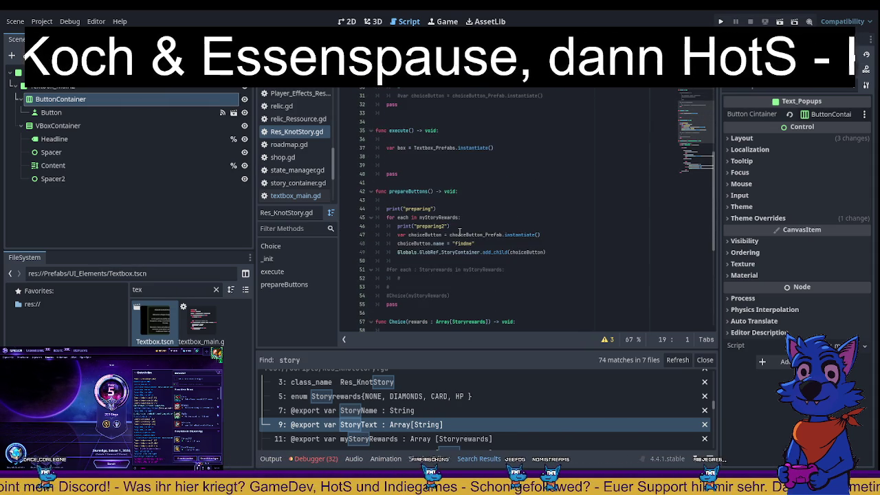
scroll(460, 232, up, 1)
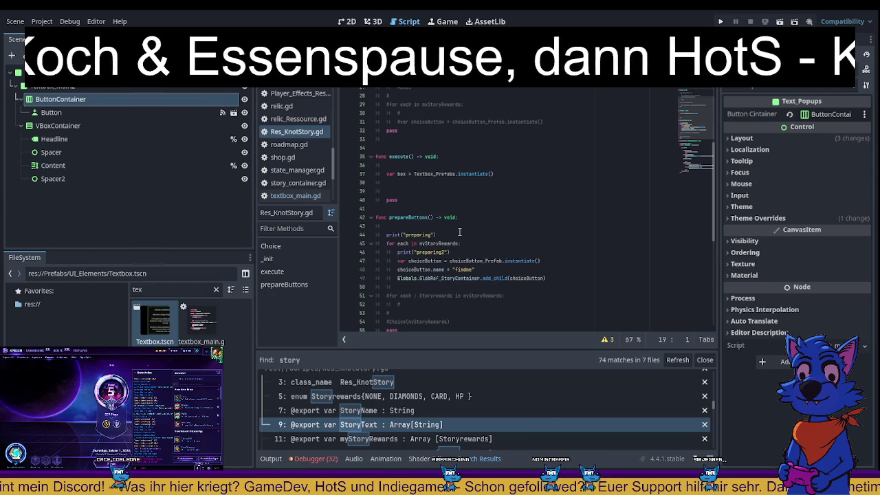
scroll(460, 231, up, 1)
scroll(460, 232, up, 4)
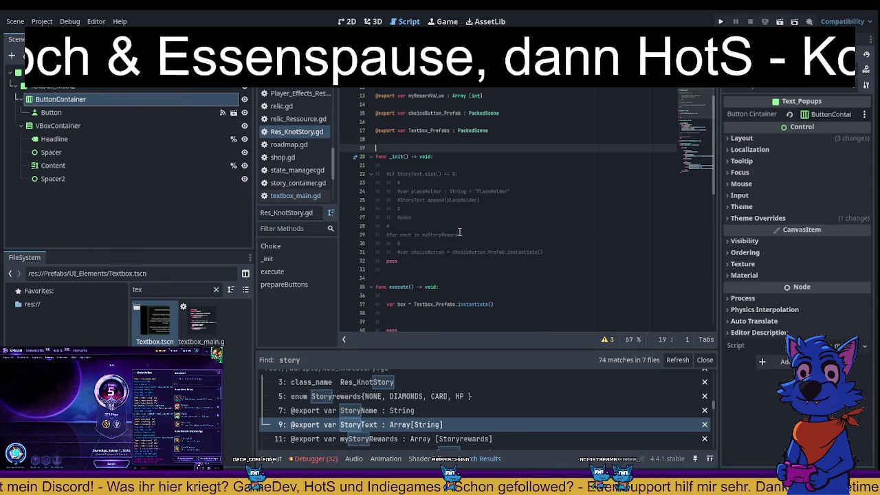
scroll(460, 232, up, 3)
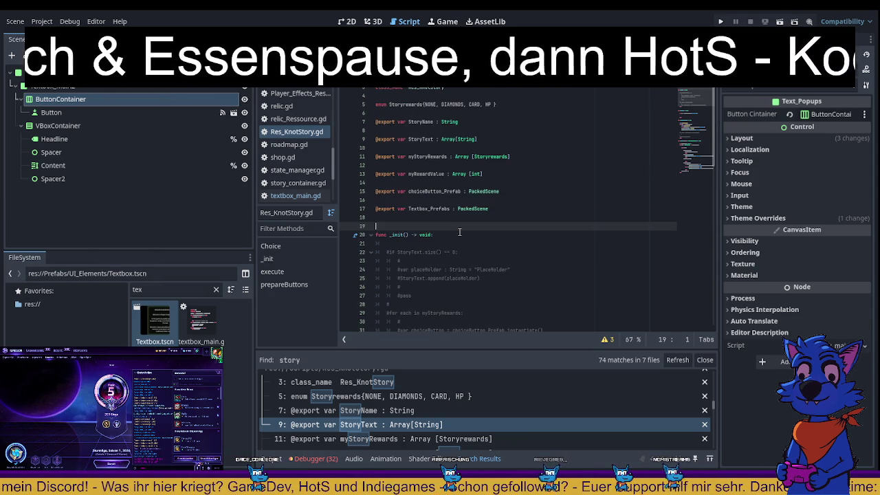
scroll(460, 232, down, 6)
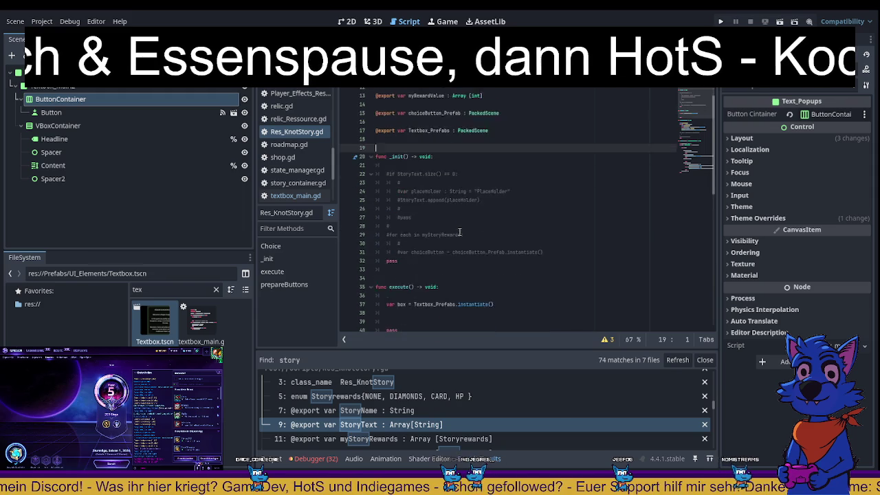
- Search the whole project for other execute() functions
click(393, 209)
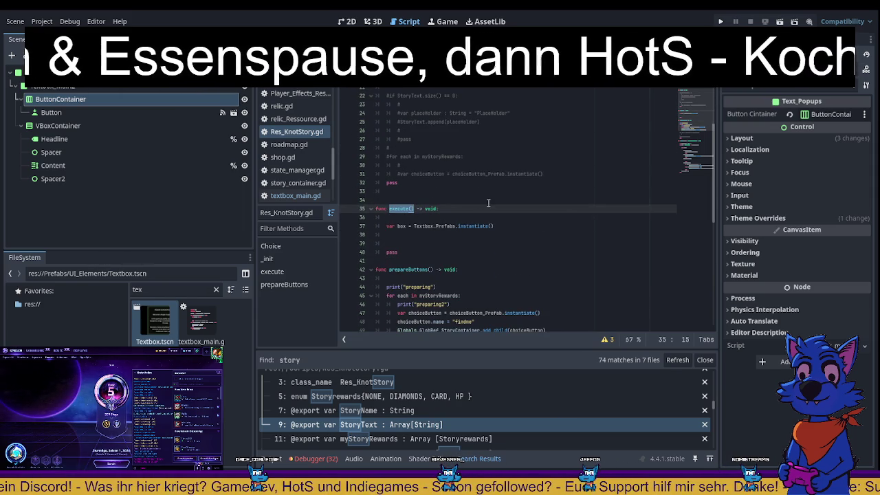
key(ctrl+shift+f)
key(Return)
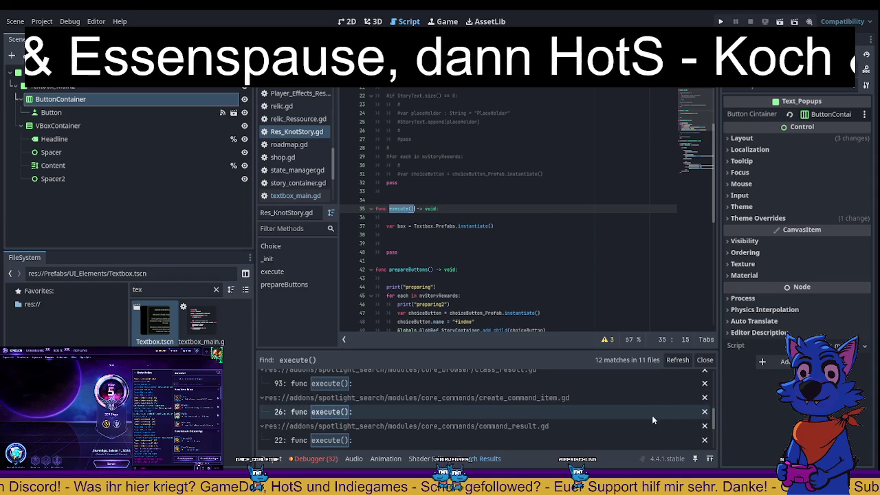
- Rename the execute function in Res_KnotStory.gd to execute_KnotStory
mouse_move(714, 412)
mouse_down()
mouse_move(723, 371)
mouse_move(724, 441)
mouse_up()
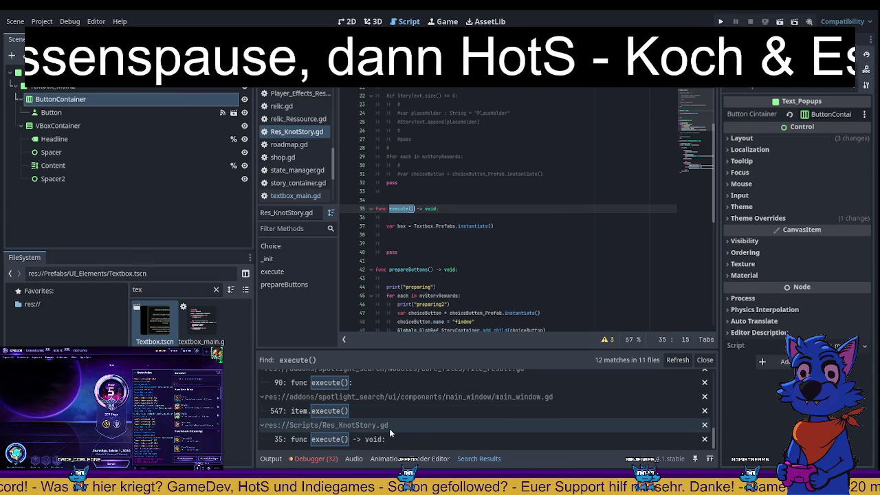
click(408, 210)
key(Right)
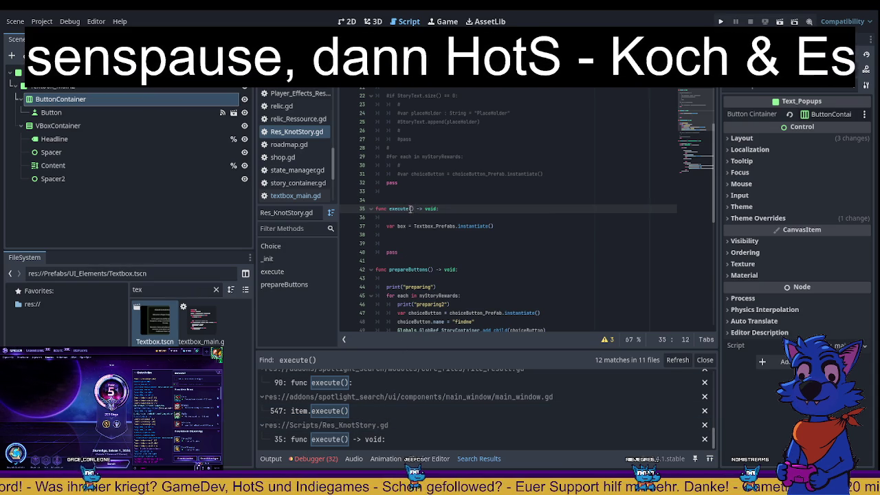
text(KnotStor)
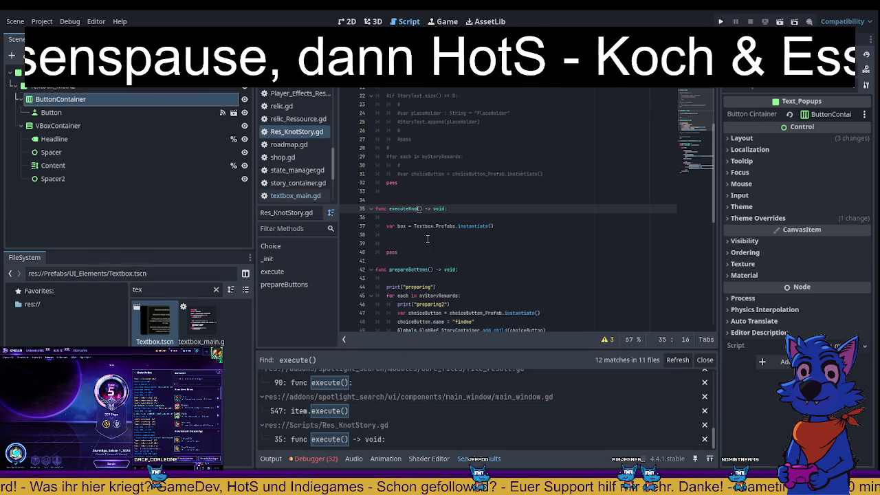
text(y)
key(Left)
key(Left)
key(Left)
text(_)
- Save Res_KnotStory.gd and run the game with F5
key(End)
key(ctrl+s)
key(F5)
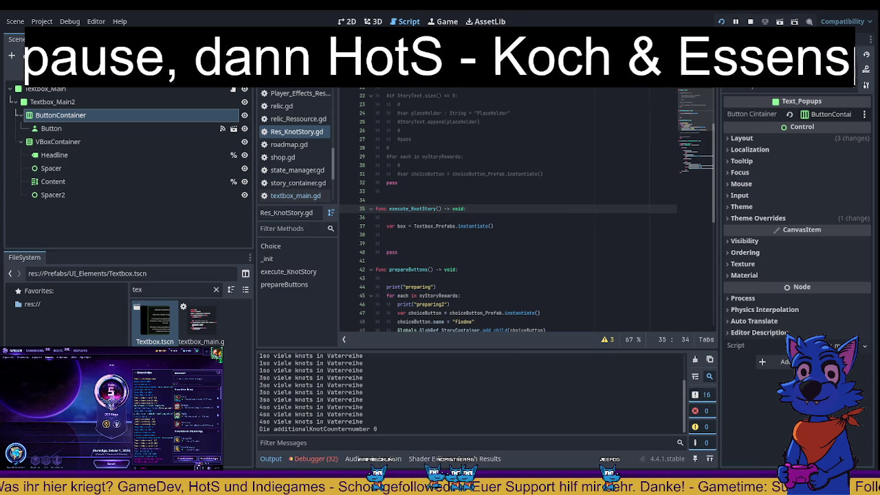
- Stop the game, run it once more, then stop it again
key(F8)
click(721, 21)
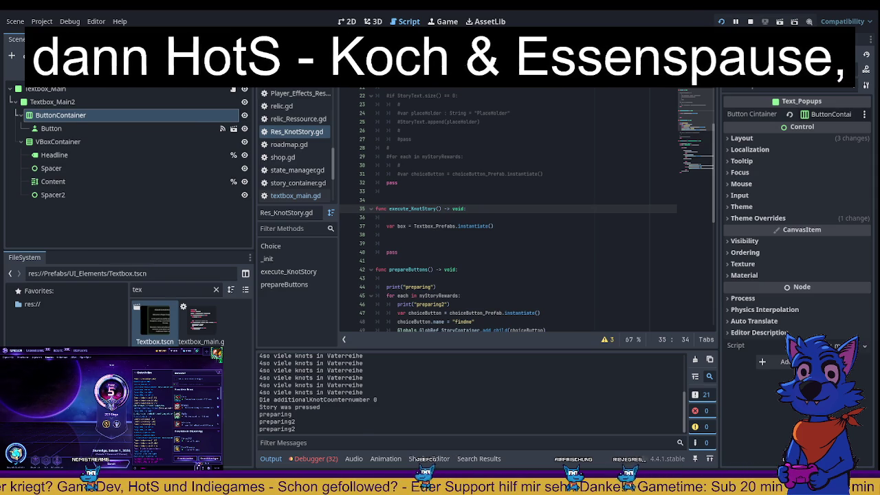
key(F8)
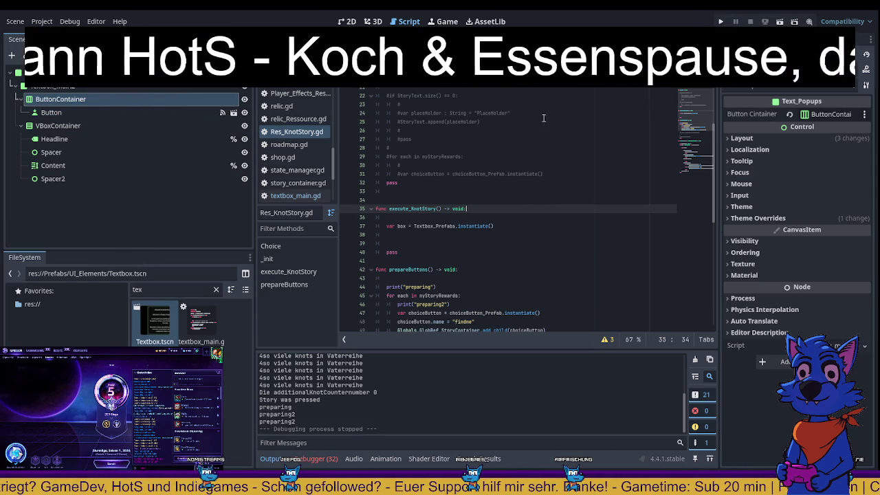
- Find level_manager.gd in the script list and open it
scroll(282, 135, up, 3)
scroll(282, 136, up, 8)
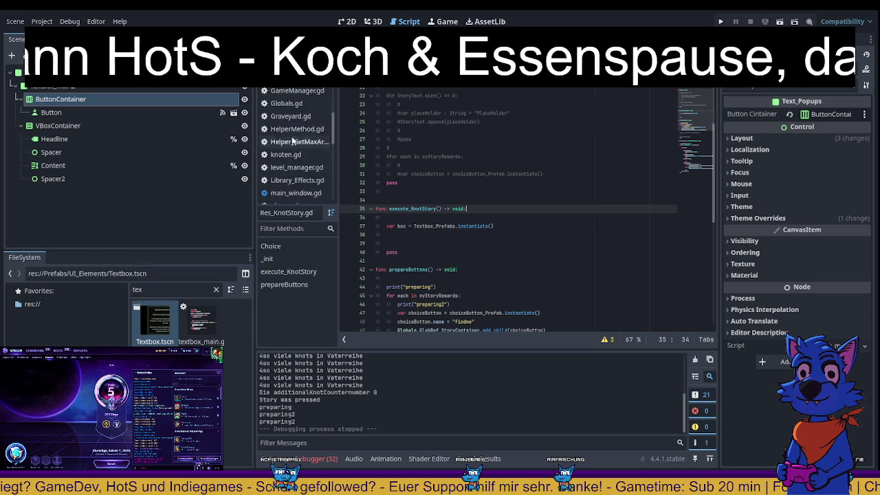
scroll(298, 140, down, 3)
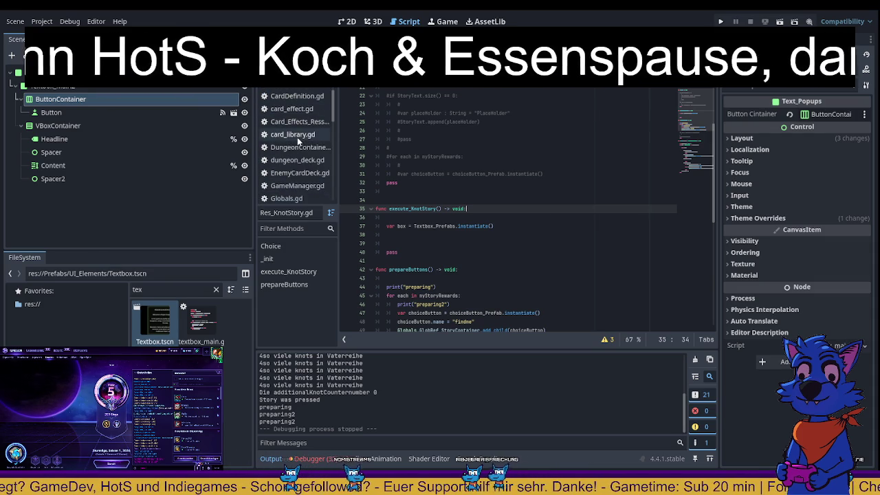
scroll(301, 144, down, 2)
scroll(302, 146, up, 3)
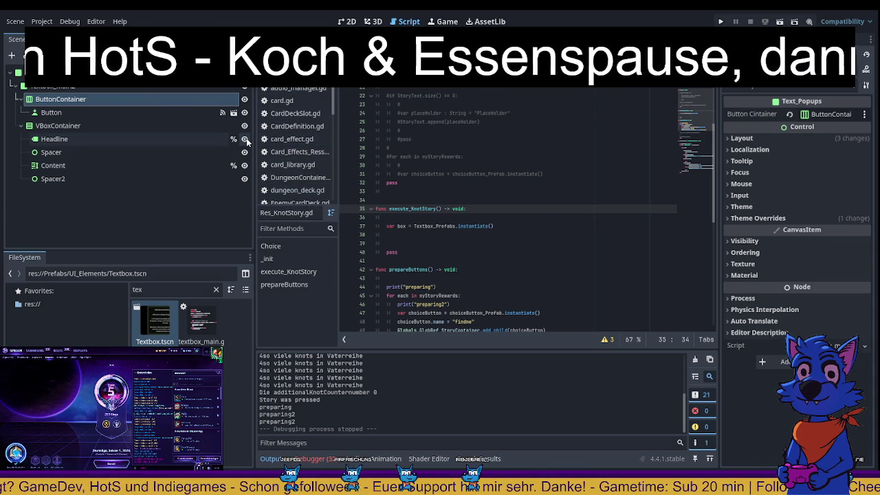
scroll(295, 145, down, 10)
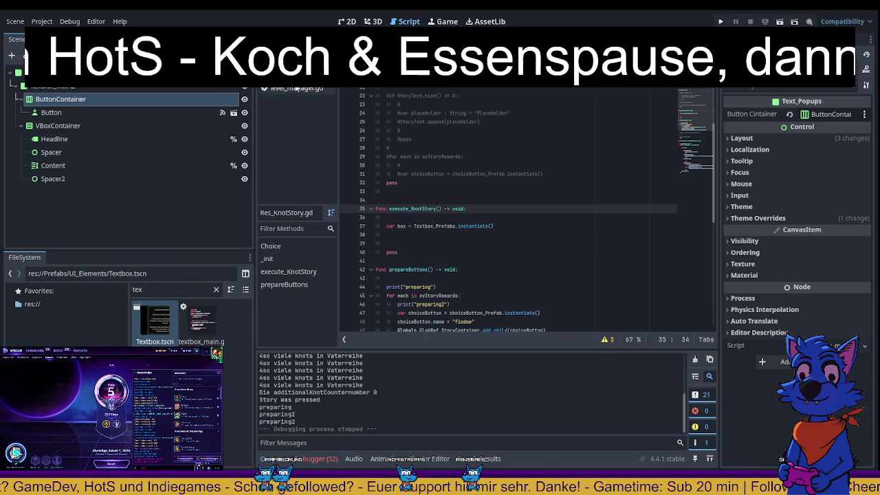
click(286, 88)
- Inspect the STORY branch's textBox instantiation and prepareButtons call
scroll(562, 211, up, 5)
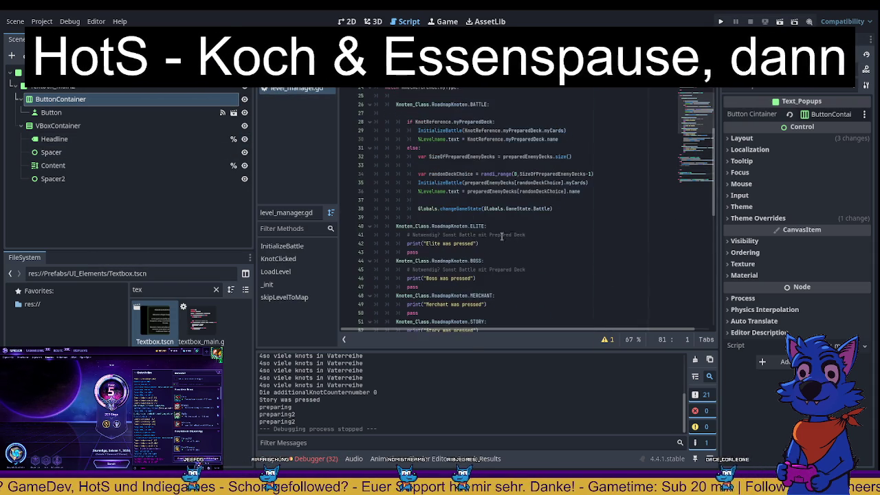
scroll(472, 278, down, 1)
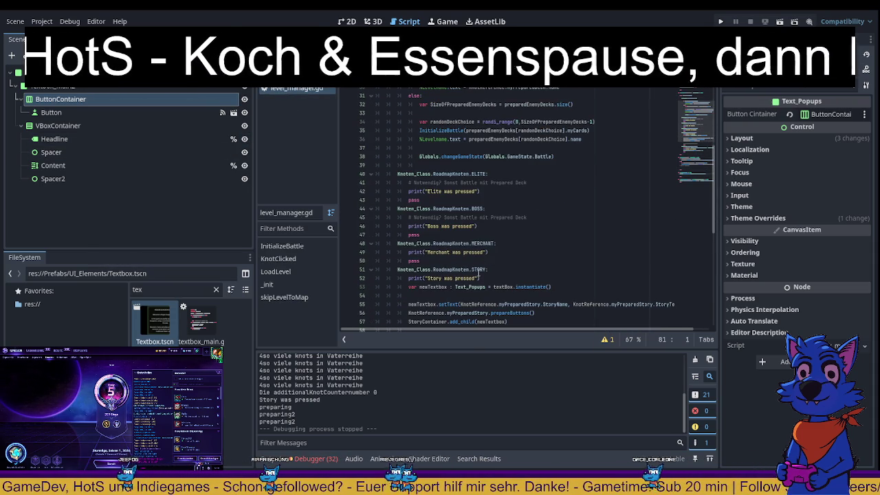
scroll(467, 278, down, 1)
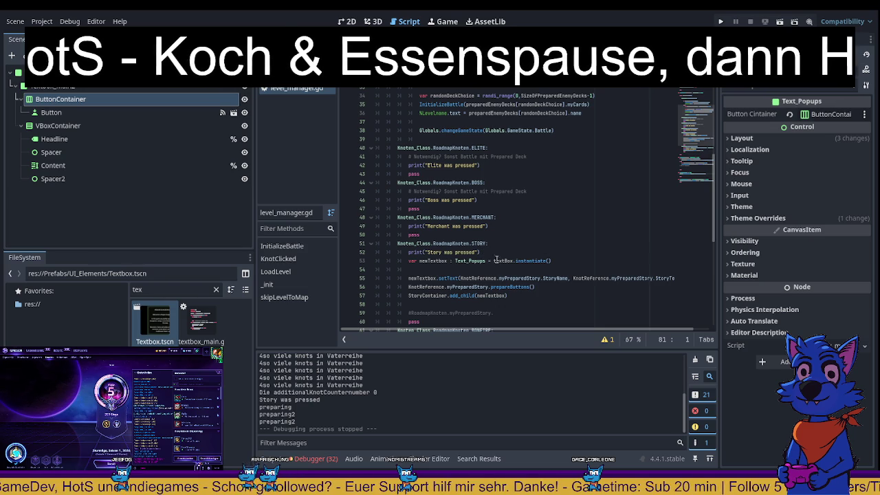
double_click(503, 261)
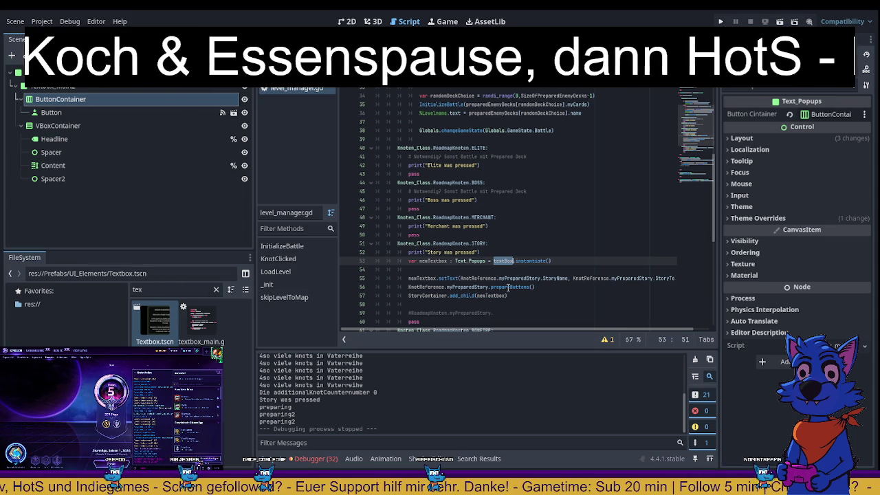
double_click(509, 286)
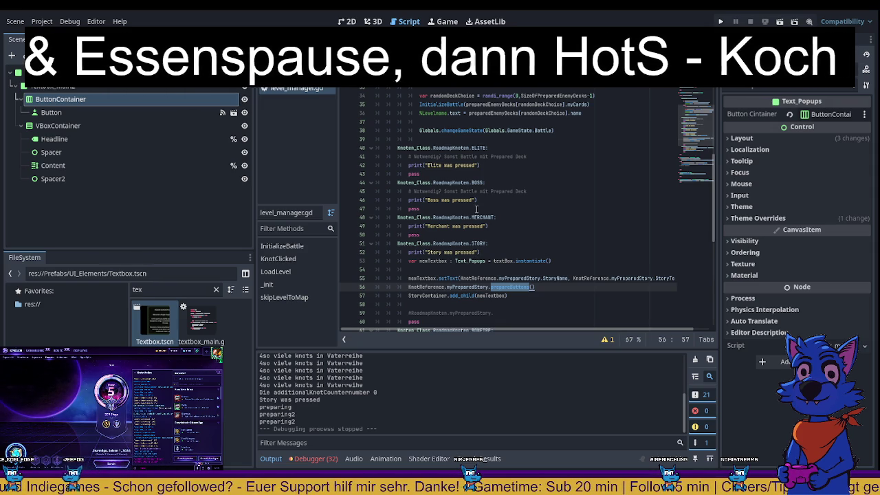
scroll(472, 210, down, 1)
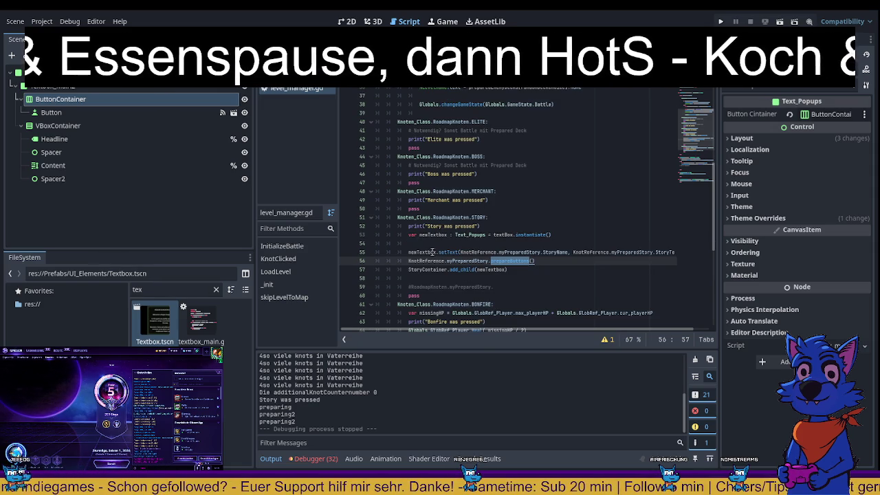
- Add an execute_KnotStory() call on line 54 before prepareButtons and save
click(424, 243)
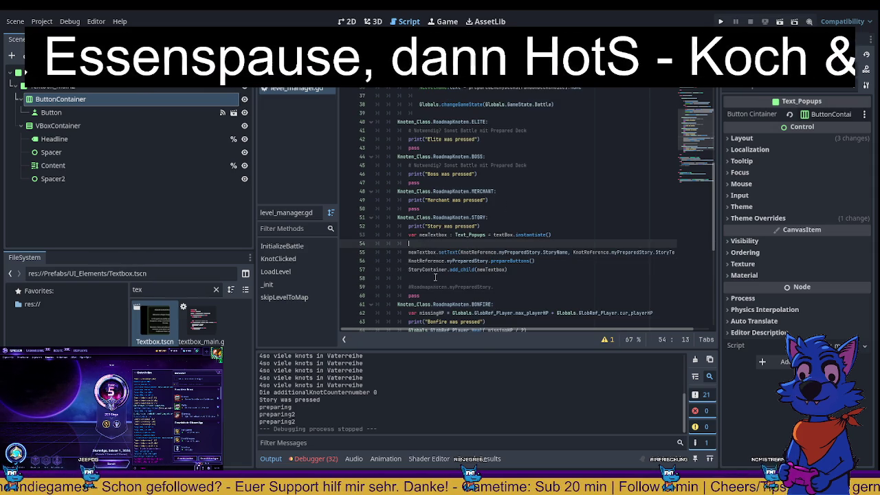
drag(409, 261, 552, 265)
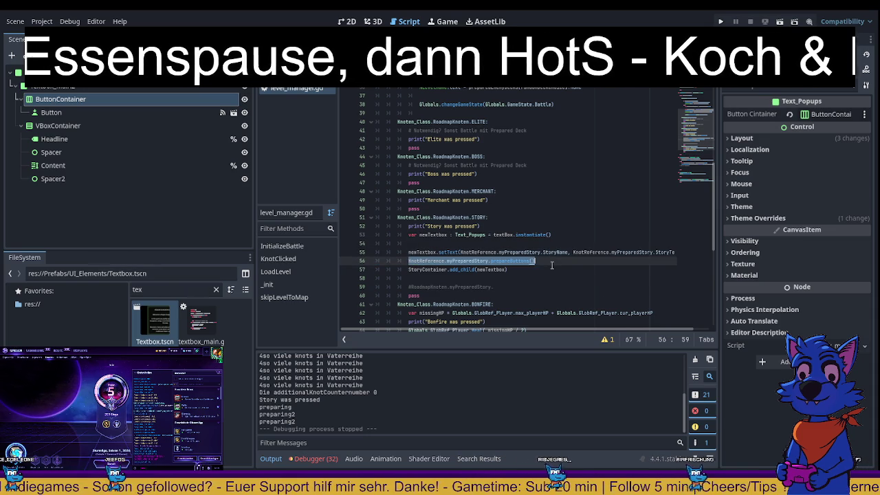
key(ctrl+c)
click(419, 243)
key(ctrl+v)
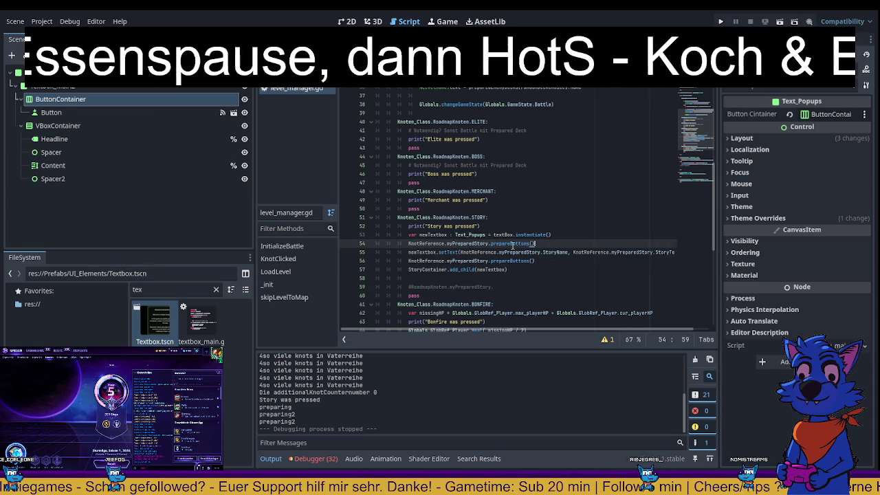
key(Up)
drag(489, 245, 546, 245)
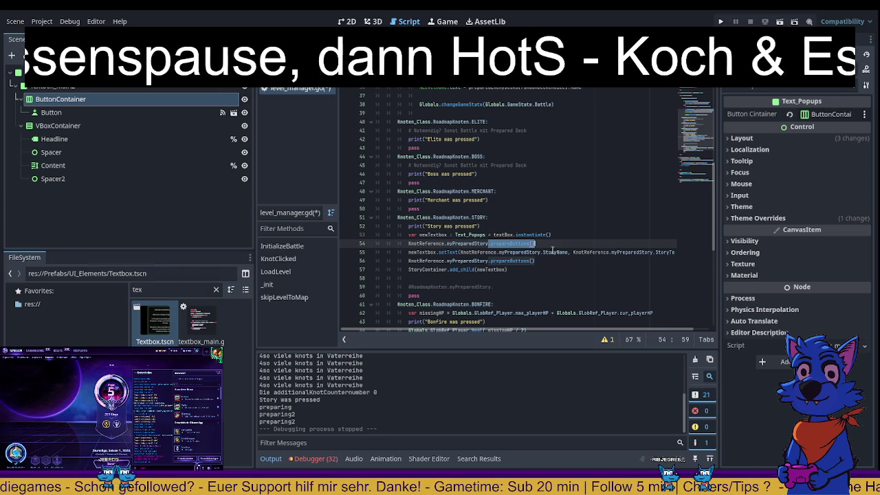
text(exe)
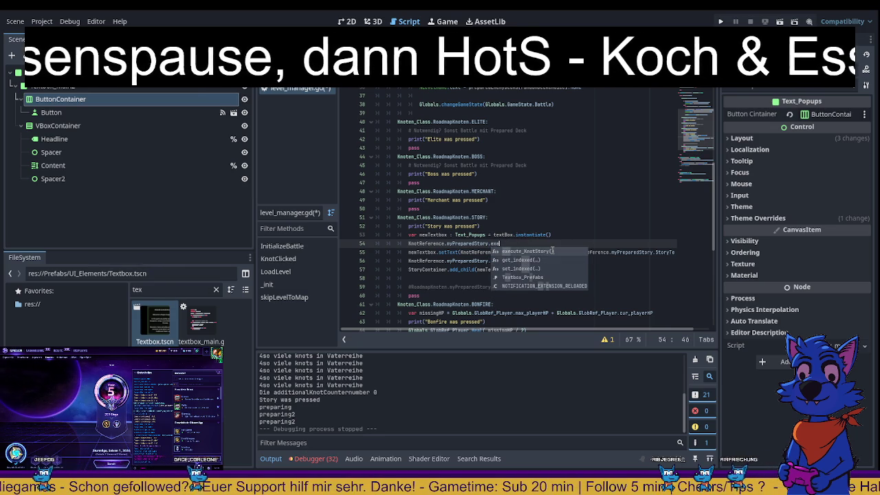
key(Return)
click(582, 236)
key(ctrl+s)
- Comment out the textbox instantiate, setText and add_child lines
drag(458, 236, 399, 238)
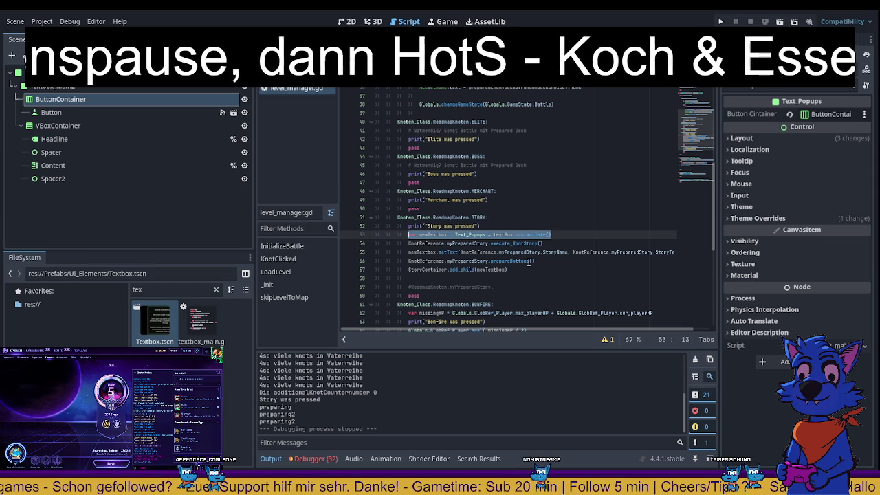
key(ctrl+k)
click(568, 209)
drag(408, 252, 764, 252)
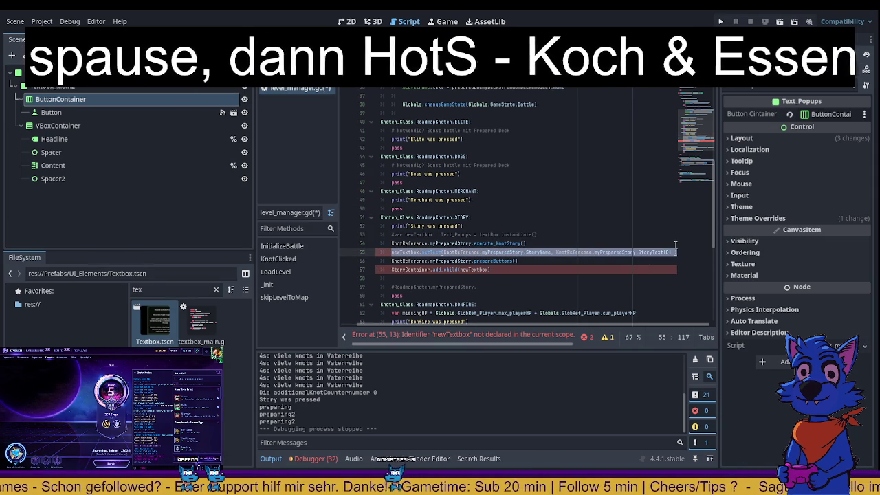
key(ctrl+k)
click(526, 278)
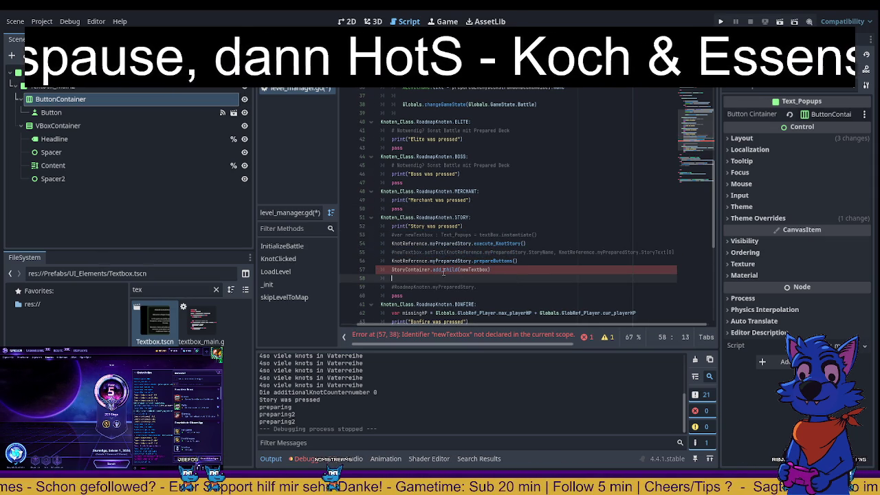
click(390, 269)
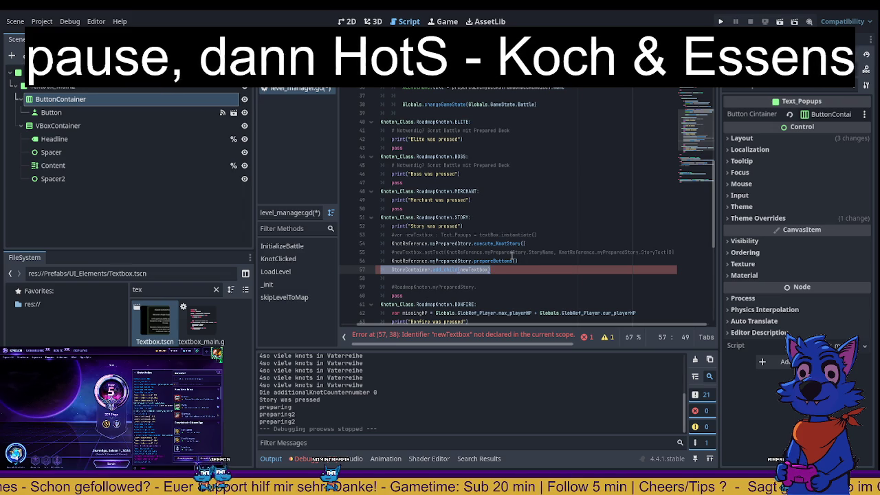
key(Up)
key(Up)
key(Up)
- Move the commented setText and instantiate lines below prepareButtons and save level_manager.gd
drag(390, 251, 699, 254)
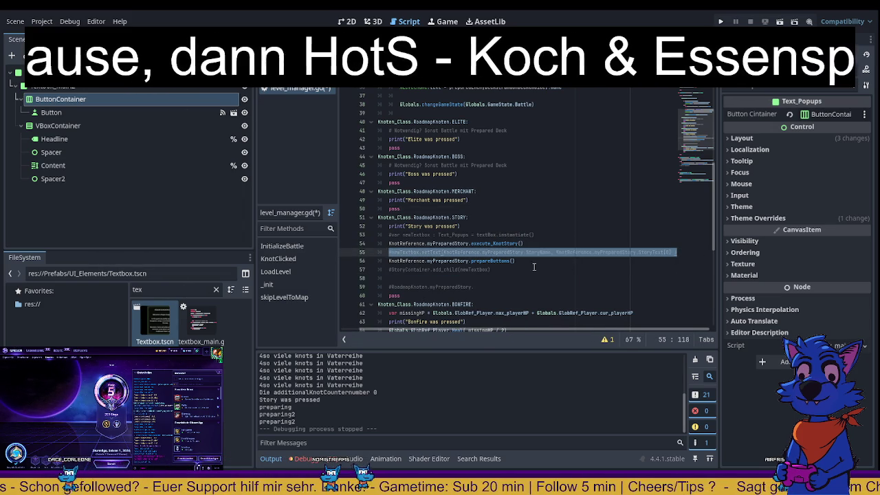
key(Delete)
click(600, 265)
key(Return)
key(ctrl+v)
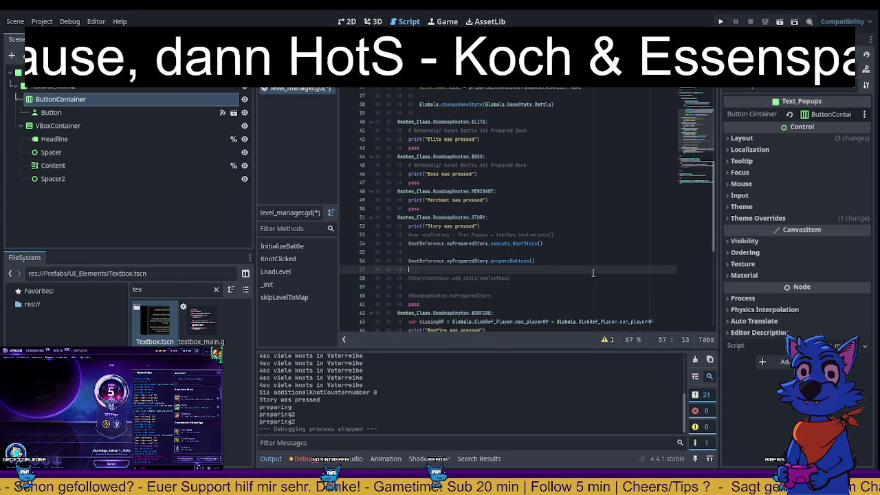
drag(389, 244, 573, 242)
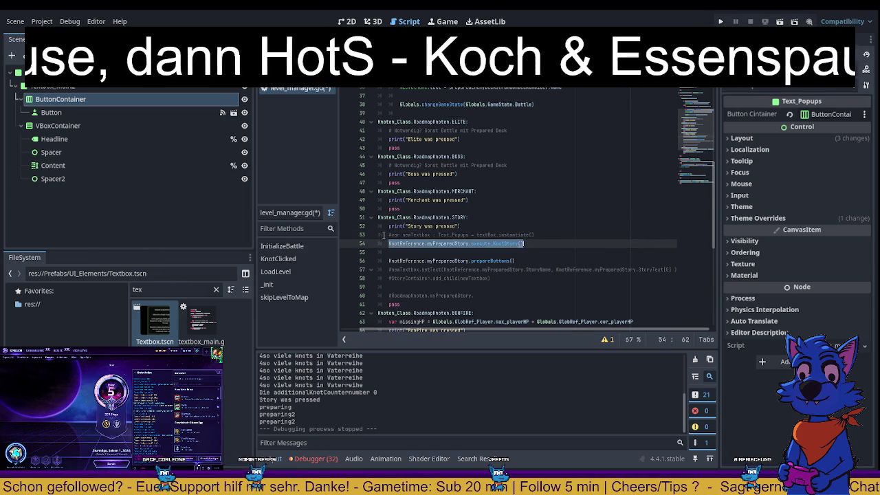
drag(383, 236, 598, 236)
key(ctrl+x)
click(543, 264)
key(Return)
key(ctrl+s)
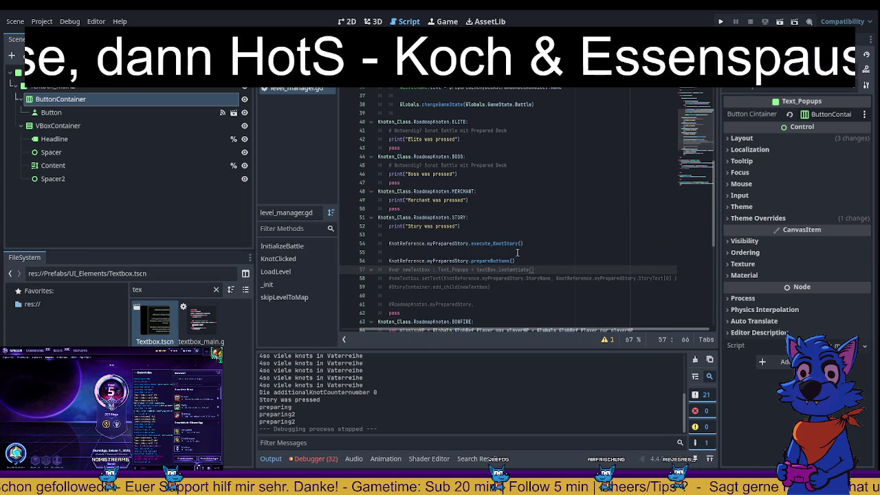
double_click(494, 244)
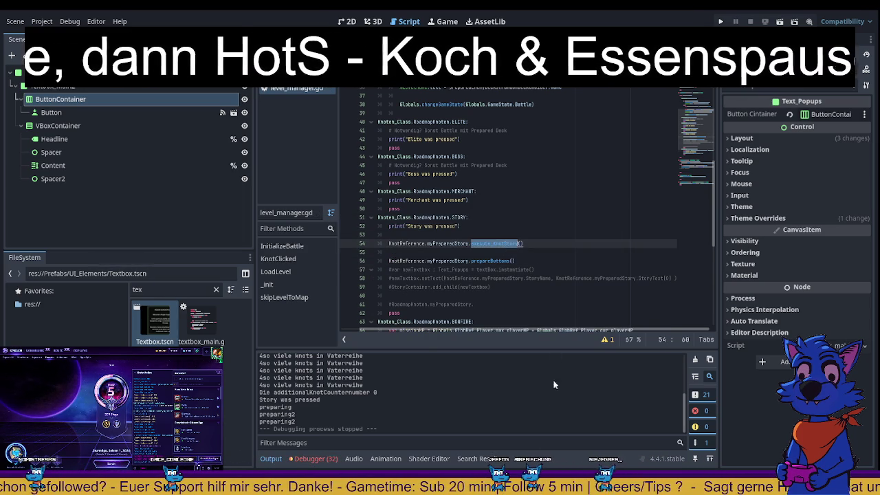
ctrl+click(492, 244)
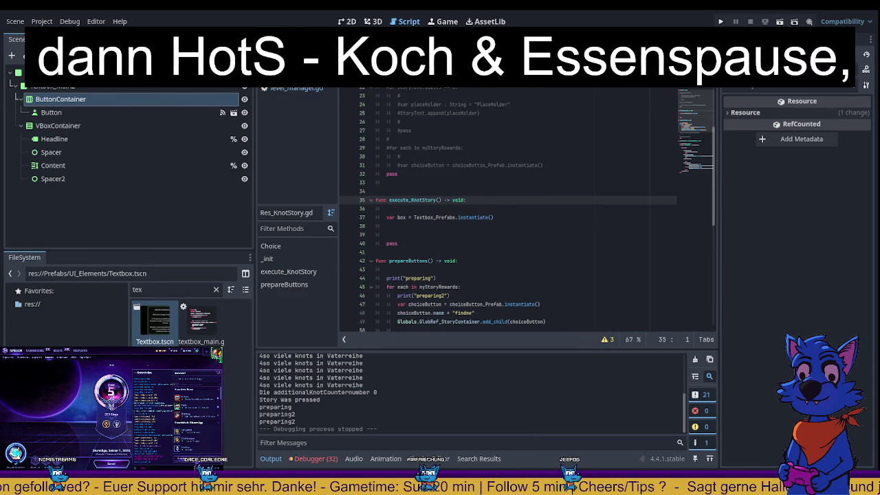
- Jump back to the execute_KnotStory call, then return to its definition in Res_KnotStory.gd
scroll(523, 207, up, 1)
key(alt+Left)
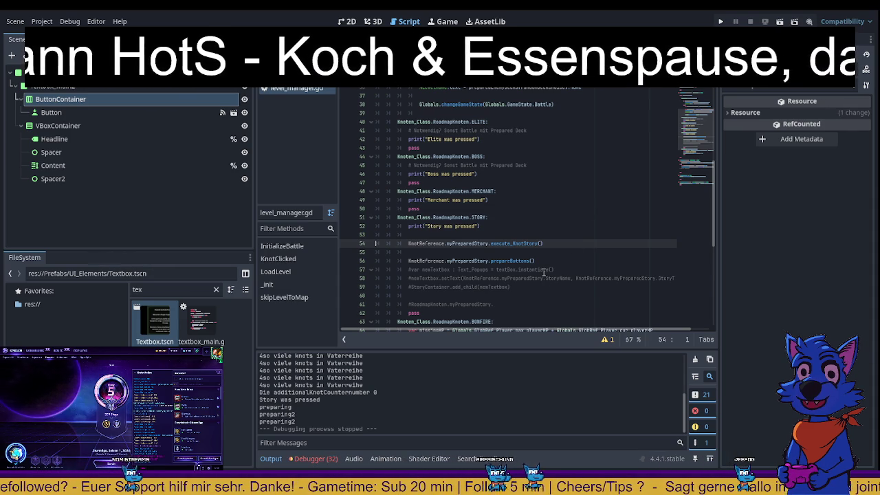
key(alt+Right)
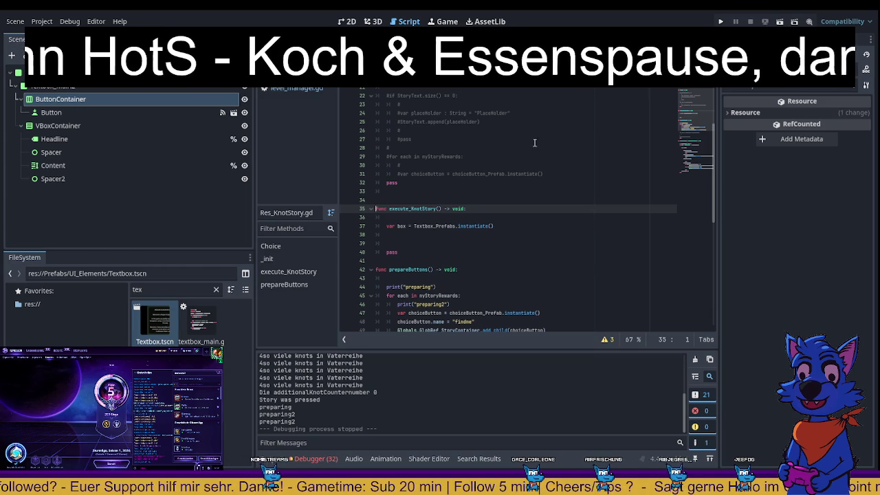
double_click(195, 294)
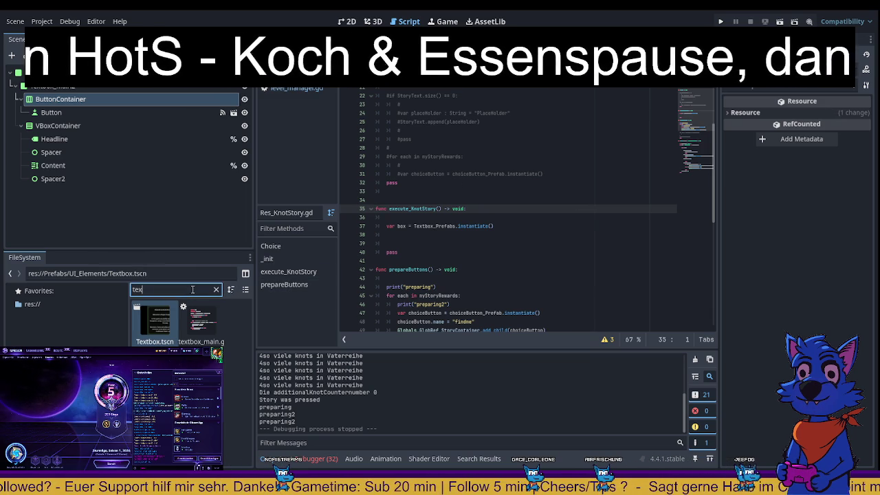
- Clear the file filter, inspect the Text_Popups class in textbox_main.gd, and return to level_manager.gd
text(pop)
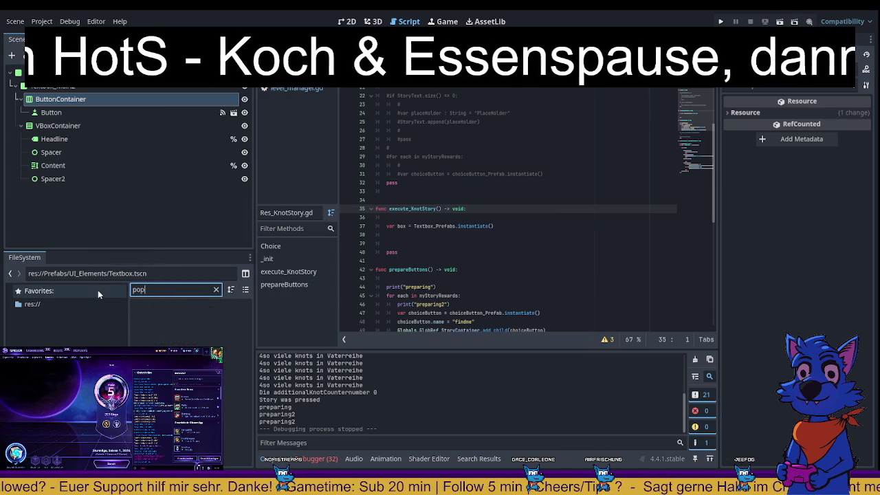
key(BackSpace)
key(BackSpace)
key(BackSpace)
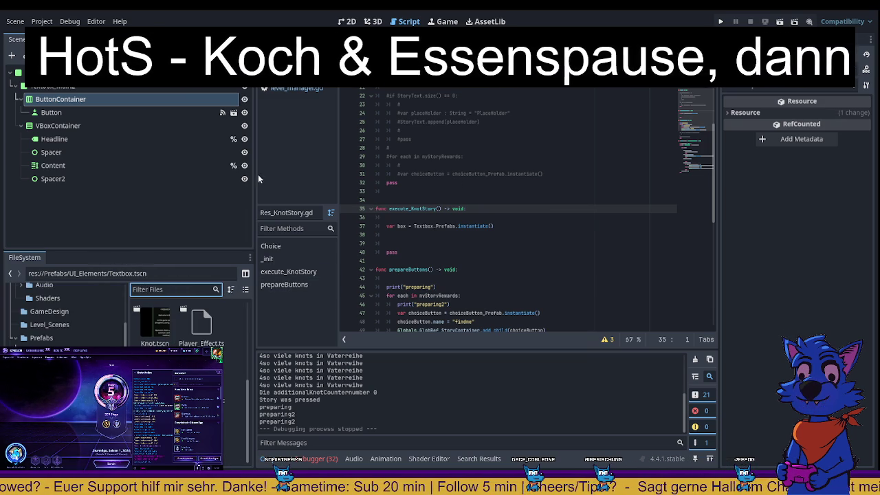
key(alt+Left)
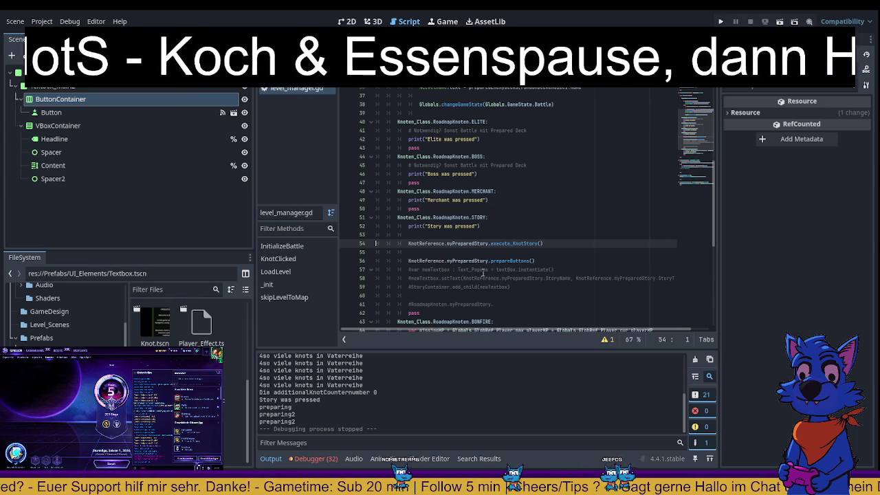
double_click(474, 269)
ctrl+click(474, 270)
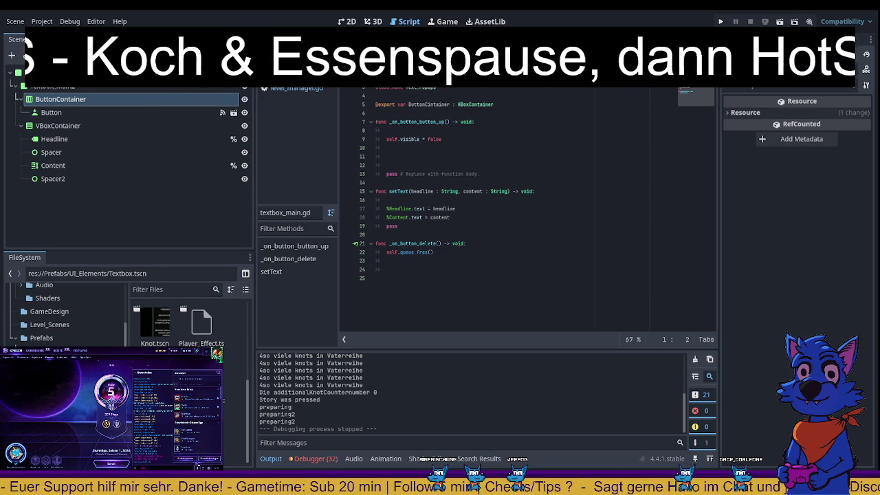
click(296, 88)
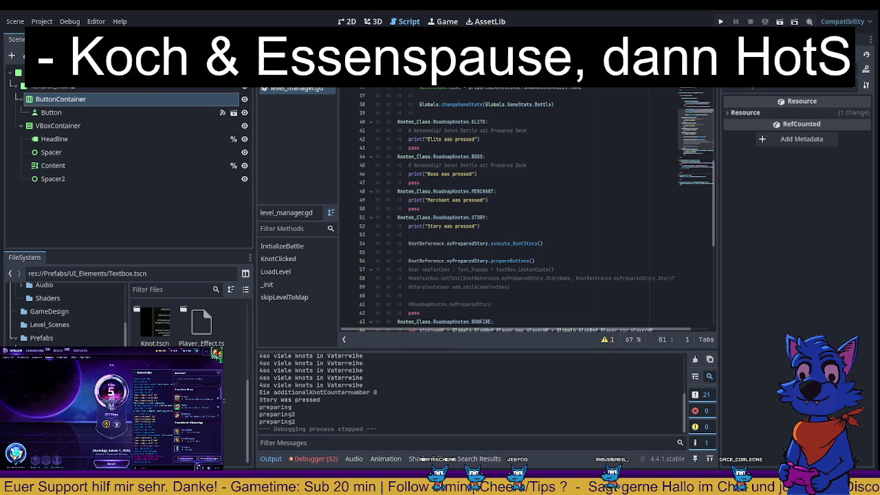
- Find the commented setText call in level_manager.gd and the execute_KnotStory definition
ctrl+click(519, 244)
key(alt+Left)
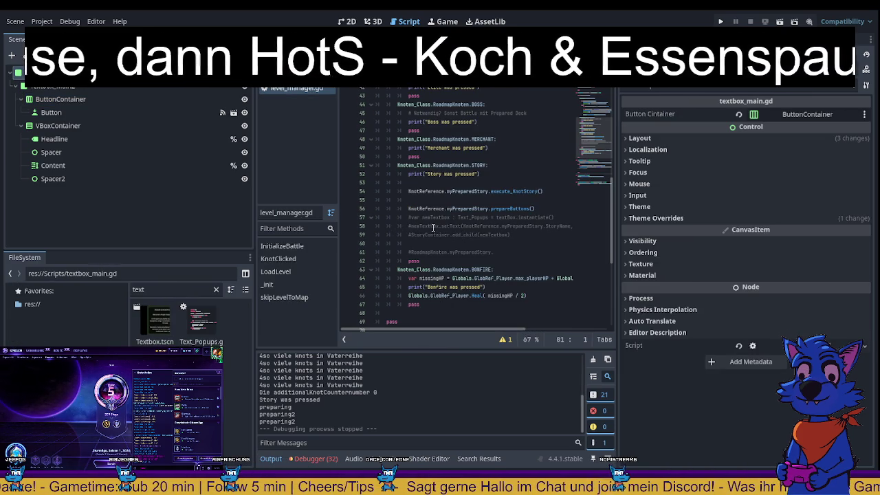
drag(441, 227, 583, 228)
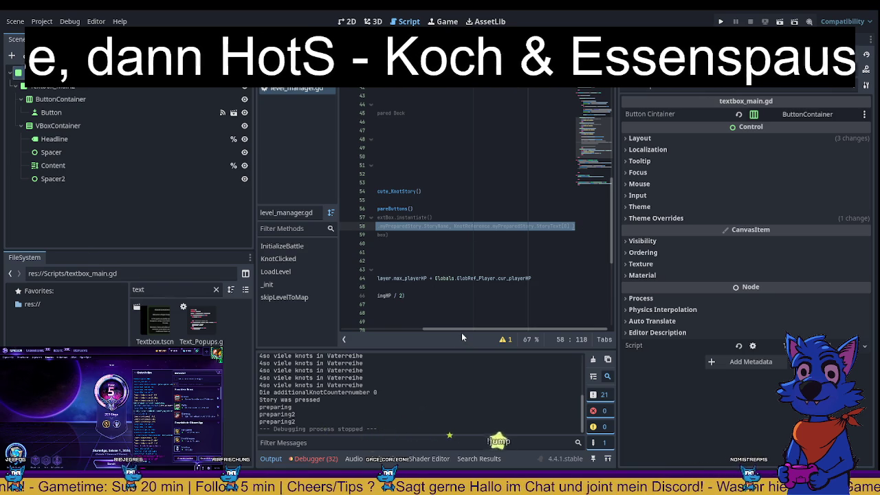
scroll(449, 330, left, 5)
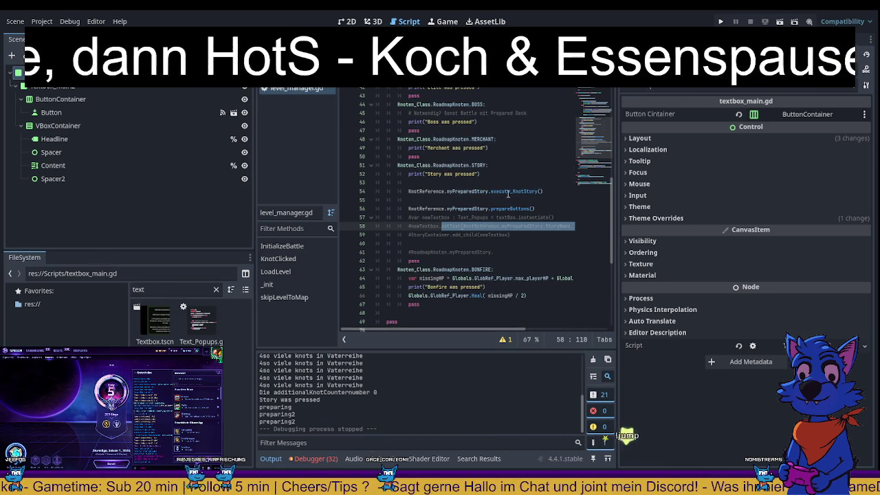
click(511, 210)
double_click(514, 191)
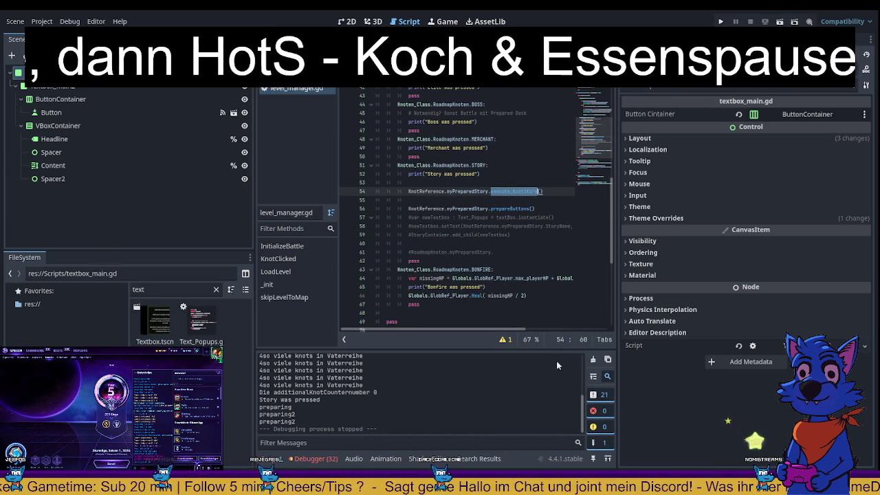
key(alt+Left)
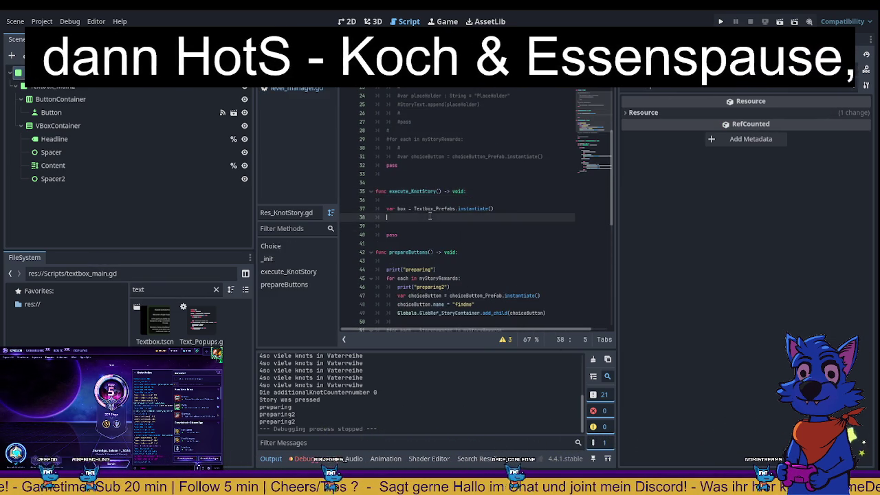
scroll(452, 333, left, 5)
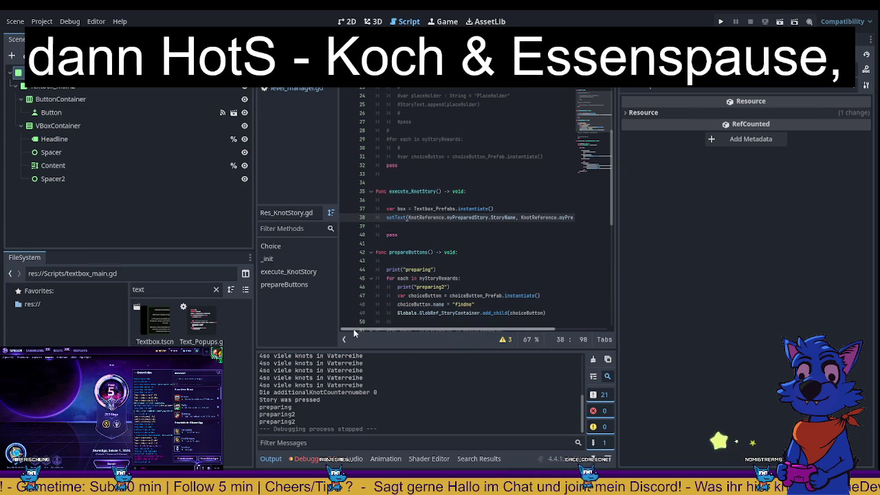
- Prefix the setText call on line 38 with 'box.' and remove its KnotReference. prefixes
click(401, 208)
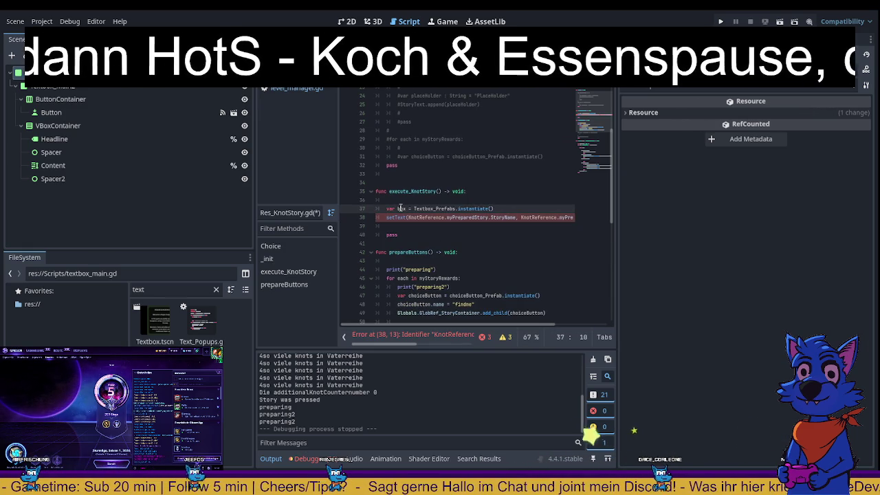
click(384, 218)
key(ctrl+v)
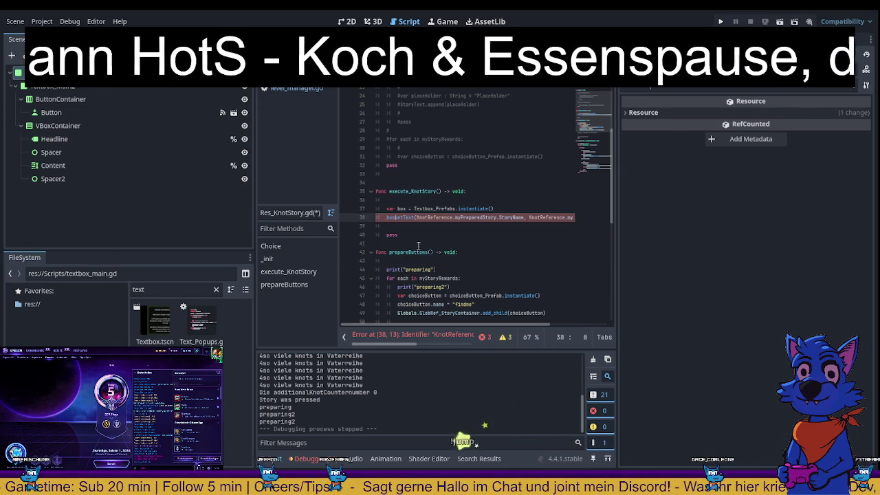
text(s)
click(485, 182)
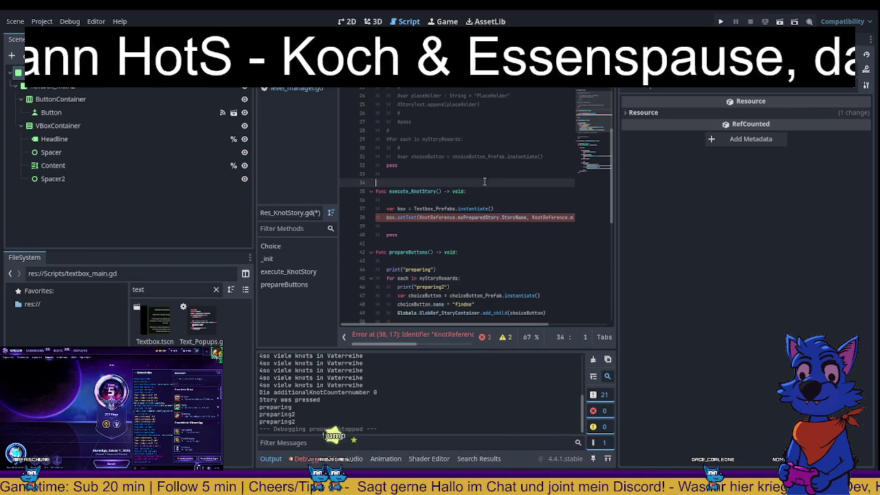
scroll(452, 321, right, 3)
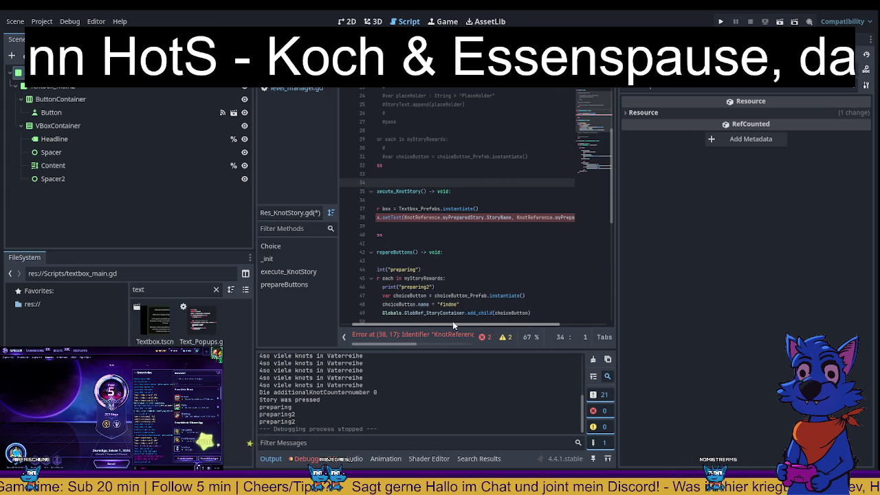
click(444, 217)
key(ctrl+BackSpace)
key(ctrl+BackSpace)
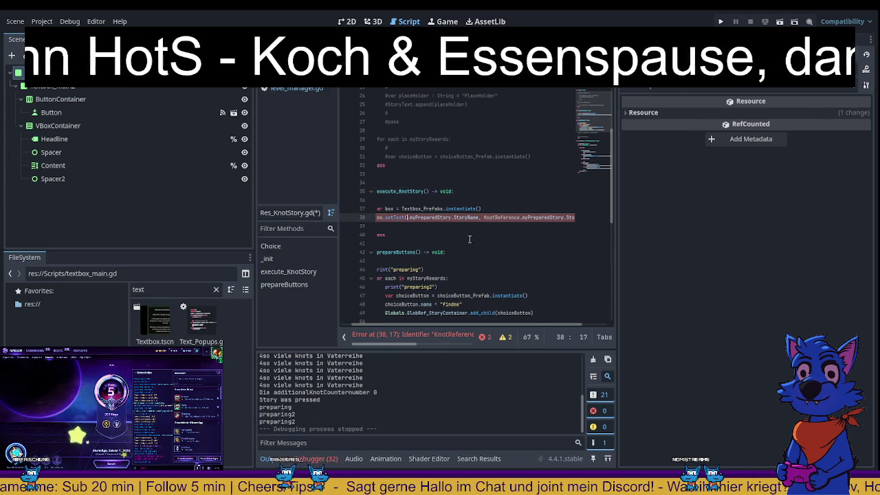
double_click(493, 217)
key(Delete)
key(Delete)
- Strip the myPreparedStory. prefixes so it reads box.setText(StoryName, StoryText[0]), then save
click(526, 263)
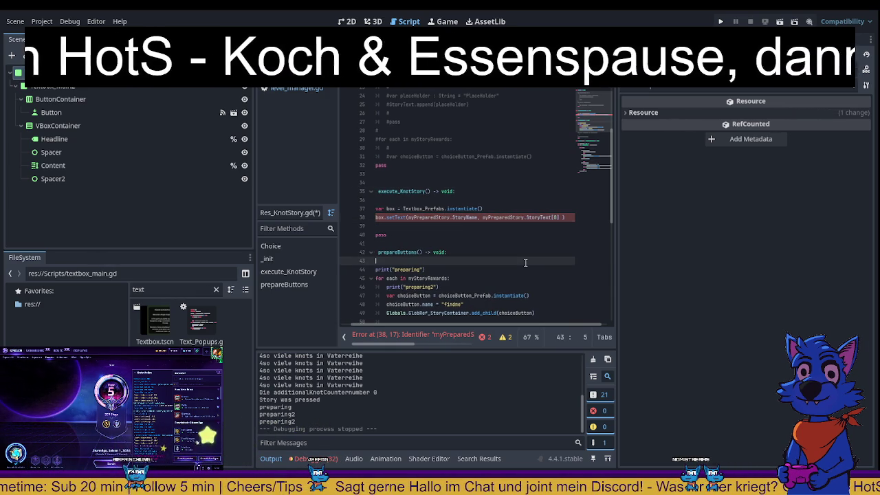
scroll(430, 199, up, 5)
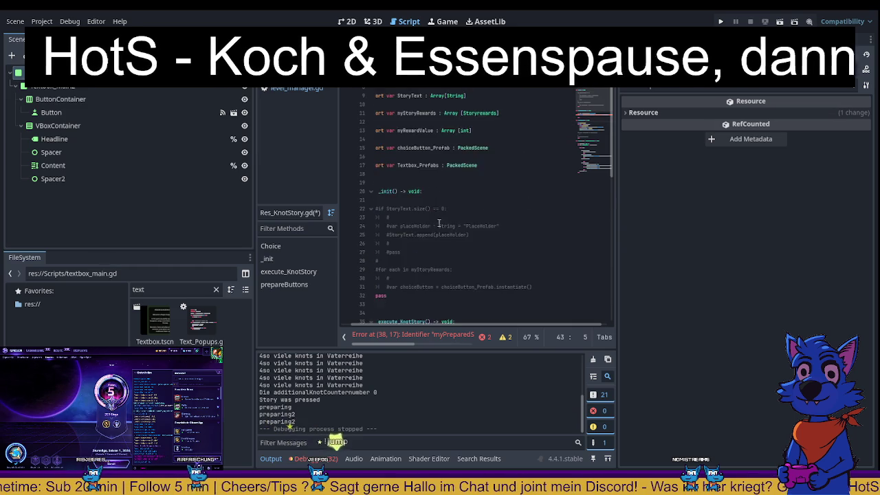
scroll(443, 224, down, 5)
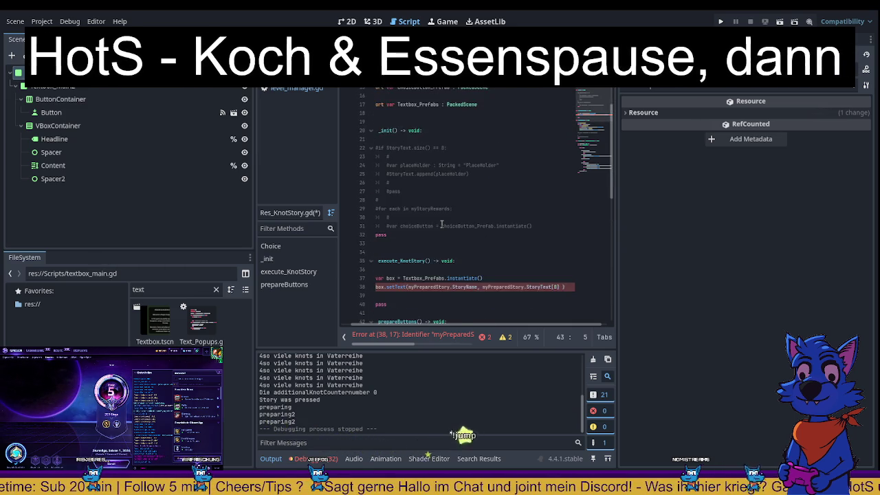
click(451, 234)
key(ctrl+BackSpace)
key(ctrl+BackSpace)
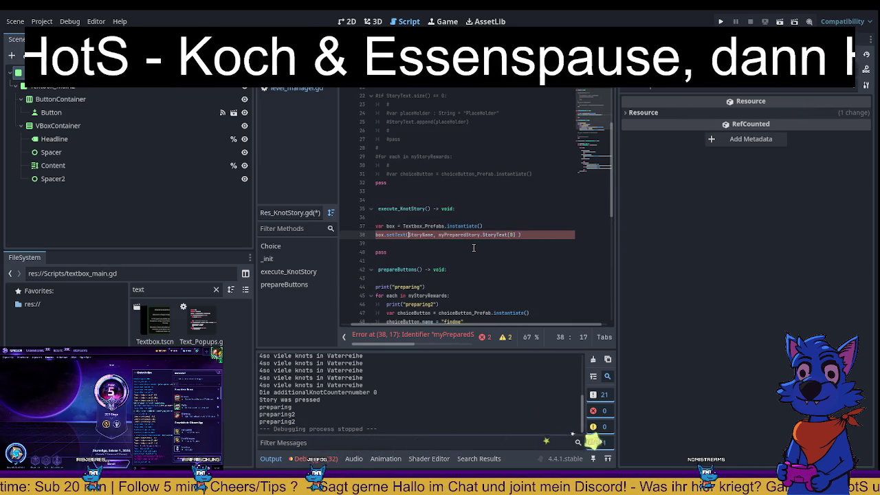
key(BackSpace)
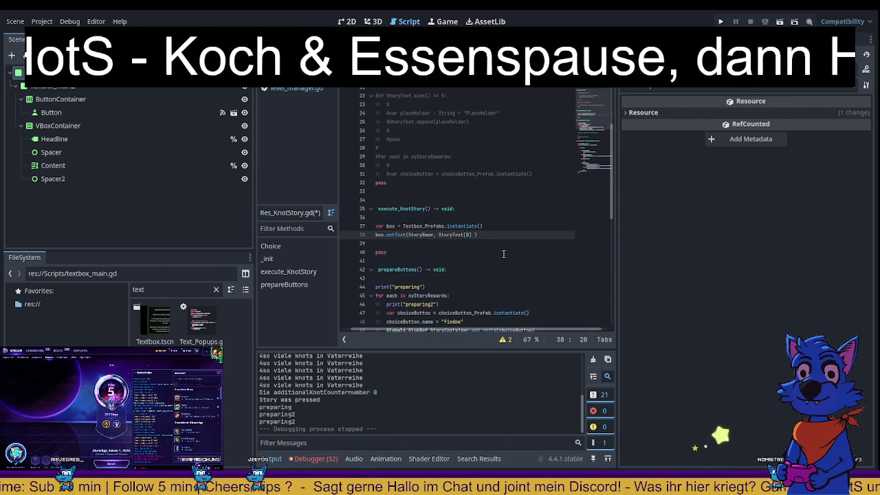
click(504, 254)
key(ctrl+s)
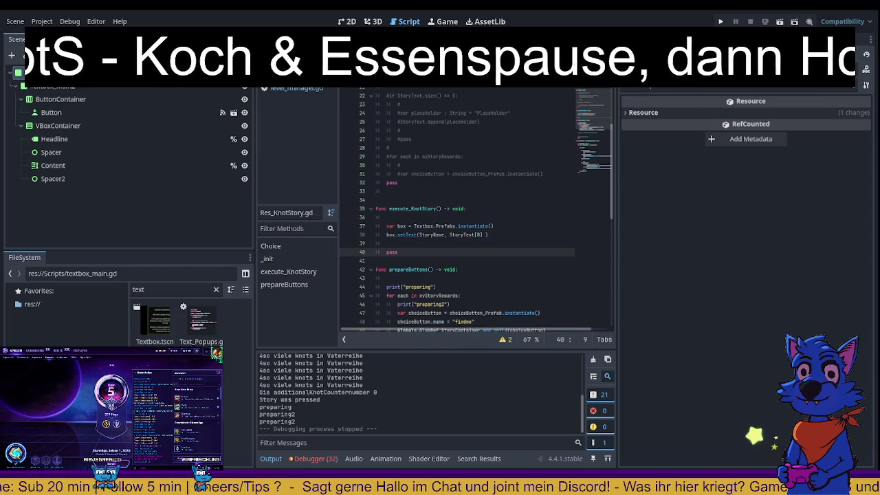
- Review the Textbox_Prefabs declaration and execute_KnotStory, then return to level_manager.gd
scroll(454, 275, up, 5)
click(377, 191)
scroll(453, 236, down, 15)
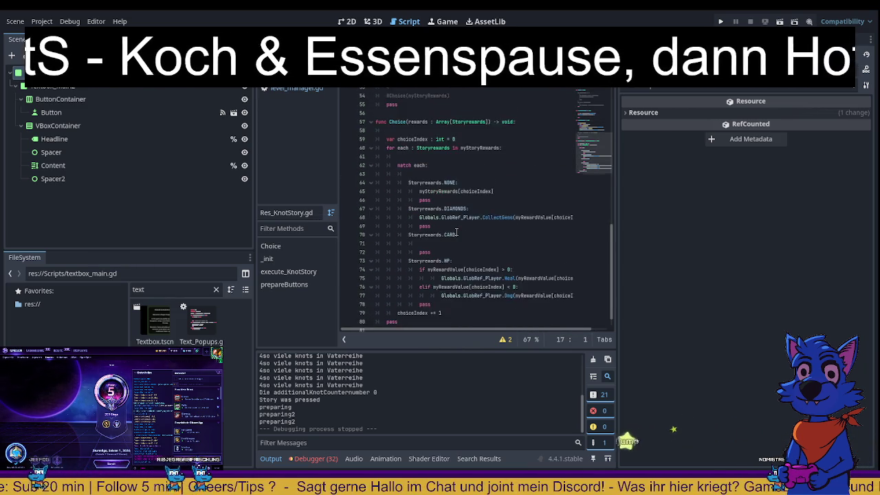
scroll(456, 232, up, 7)
click(413, 159)
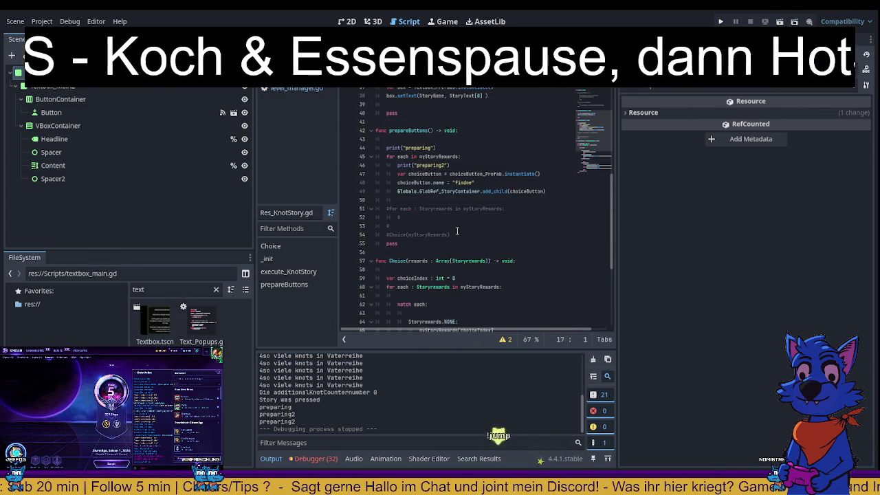
scroll(412, 159, up, 8)
scroll(476, 212, down, 12)
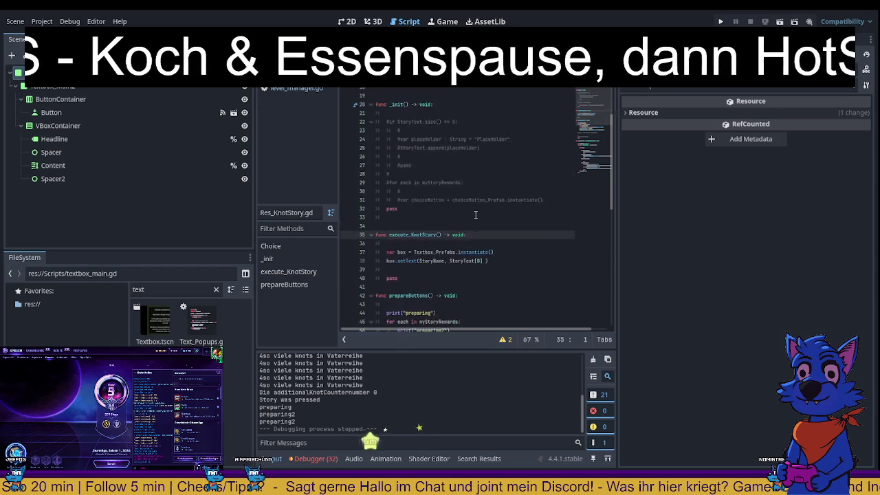
scroll(476, 213, down, 4)
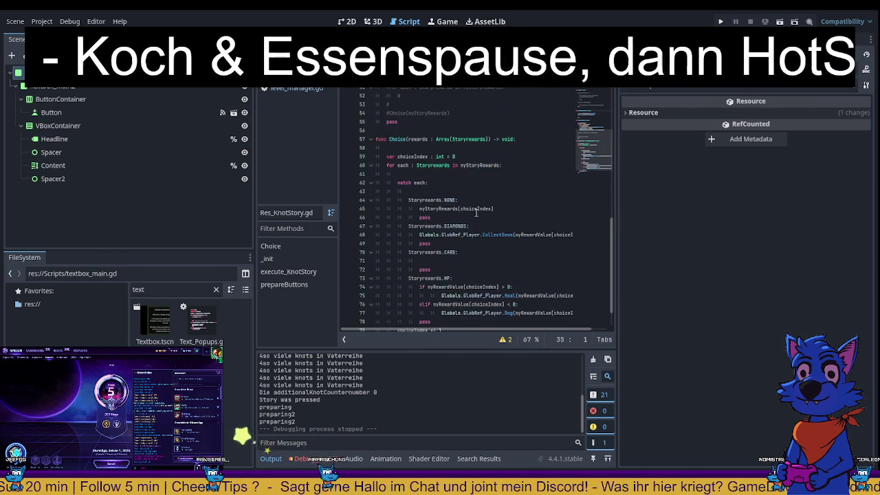
scroll(476, 212, up, 3)
key(alt+Left)
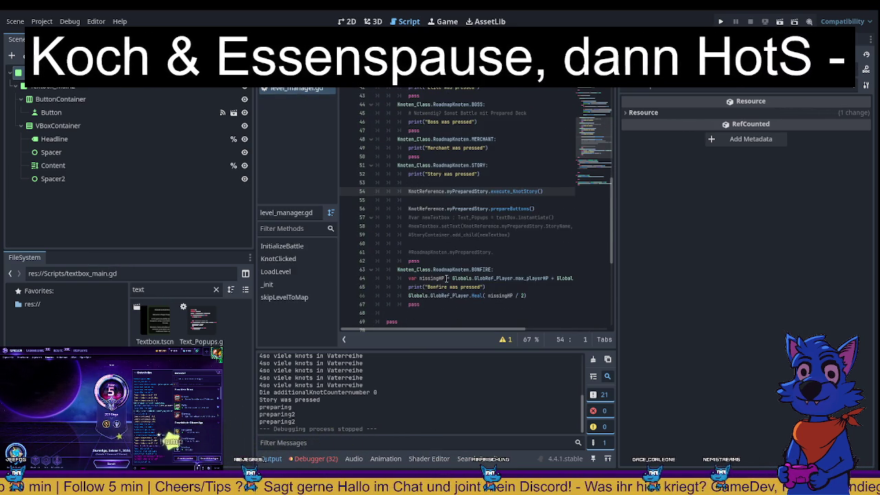
- Inspect the commented add_child line and the uses of myPreparedStory in level_manager.gd
mouse_move(410, 235)
mouse_down()
mouse_move(495, 235)
mouse_move(411, 235)
mouse_up()
click(523, 236)
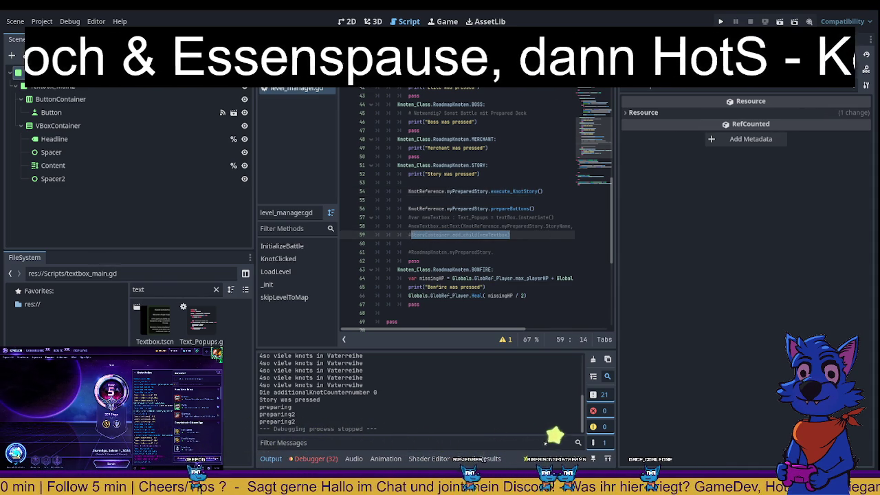
ctrl+click(505, 208)
key(alt+Left)
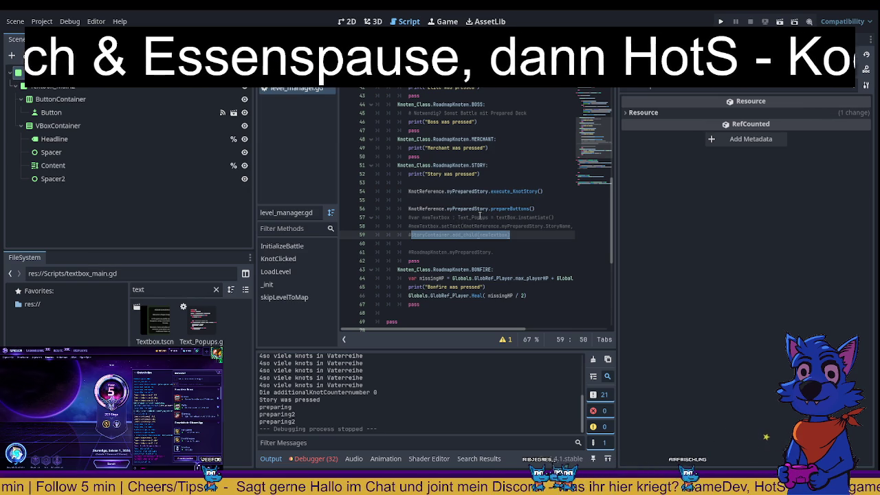
double_click(523, 225)
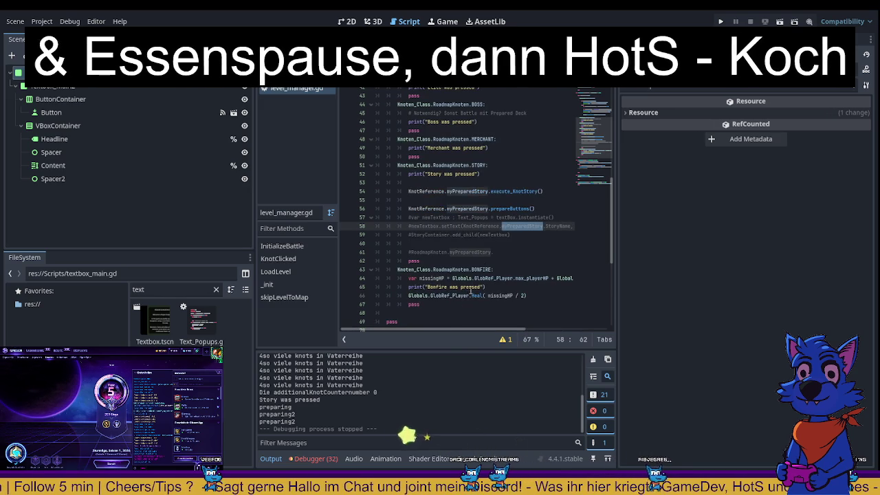
double_click(467, 191)
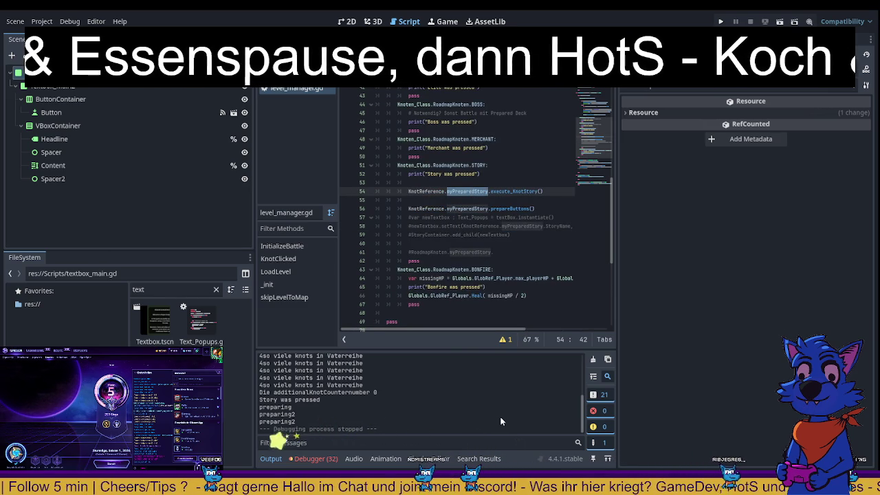
- Skim knoten.gd, then jump from the execute_KnotStory call to its definition
key(alt+Left)
scroll(446, 254, down, 10)
scroll(446, 255, up, 15)
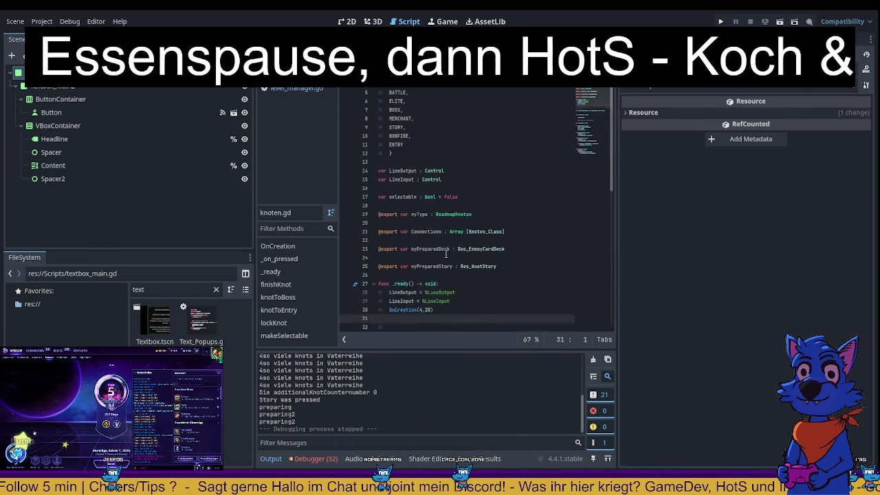
scroll(445, 254, down, 15)
key(alt+Right)
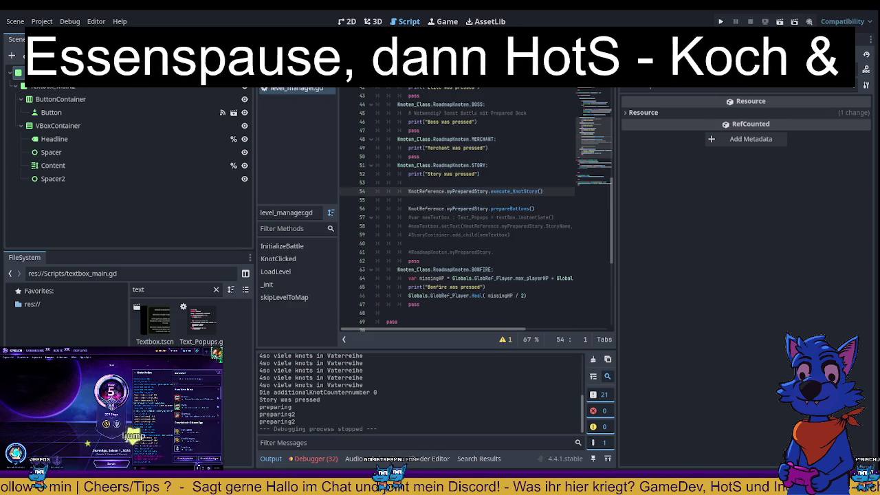
click(536, 191)
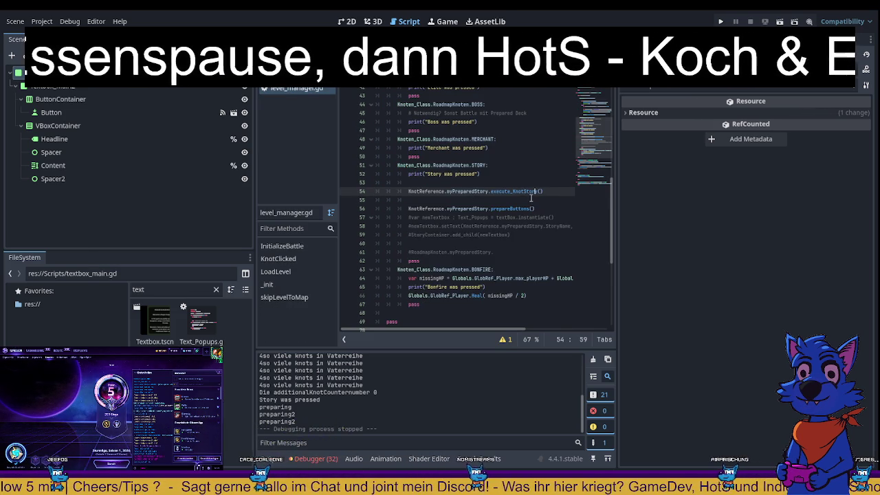
double_click(531, 194)
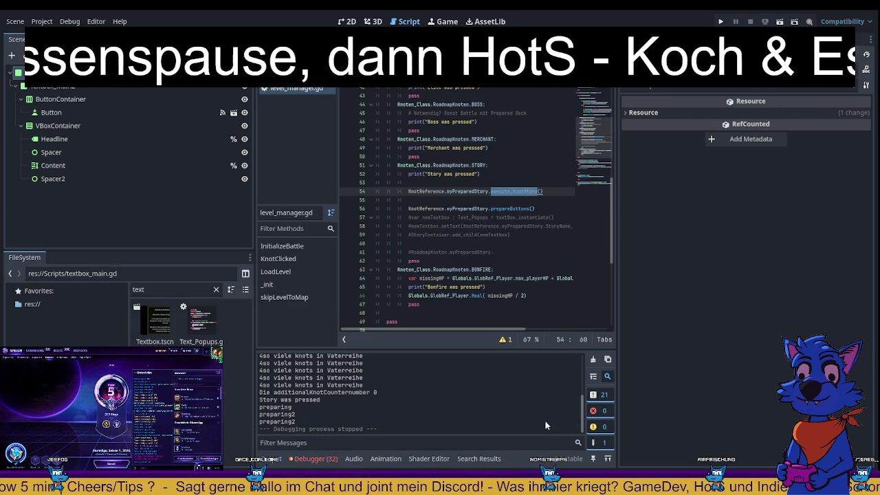
ctrl+click(517, 191)
click(488, 219)
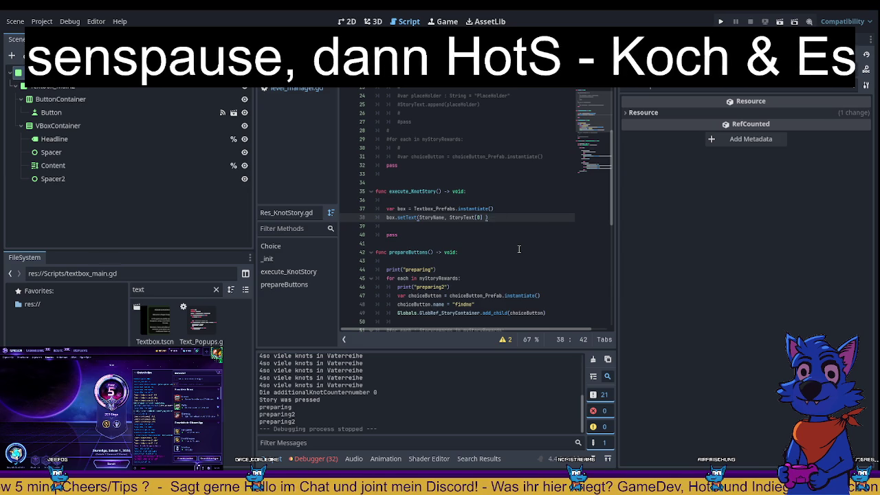
- Make the add_child call use box instead of newTextbox and save
key(Return)
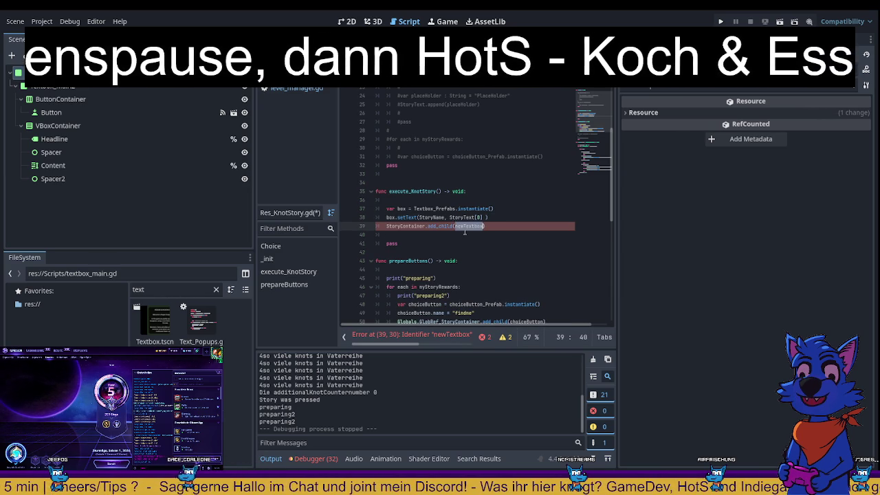
double_click(406, 209)
key(ctrl+c)
double_click(469, 226)
key(ctrl+v)
click(485, 252)
key(ctrl+s)
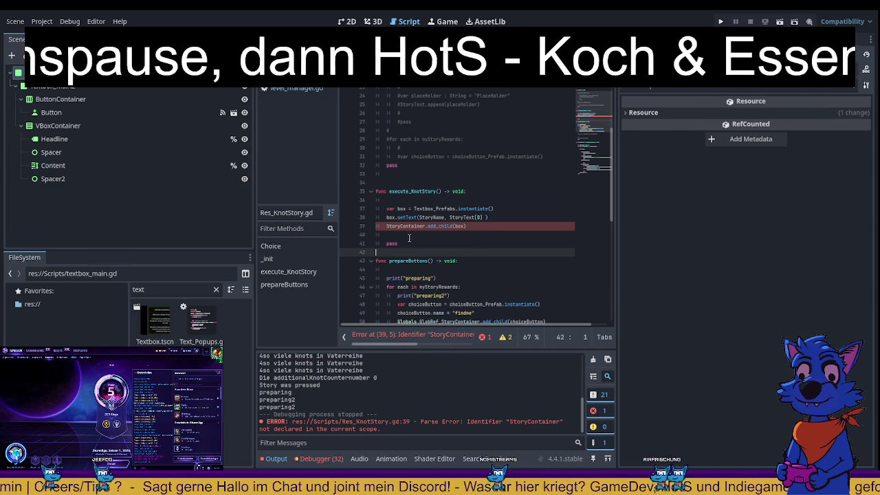
- Point the add_child target on line 39 to GlobRef_StoryContainer and save
click(411, 227)
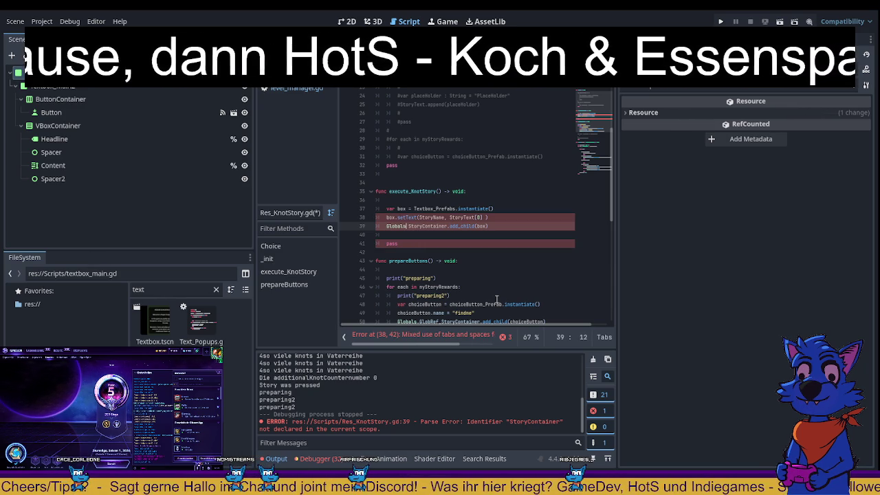
text(.globre)
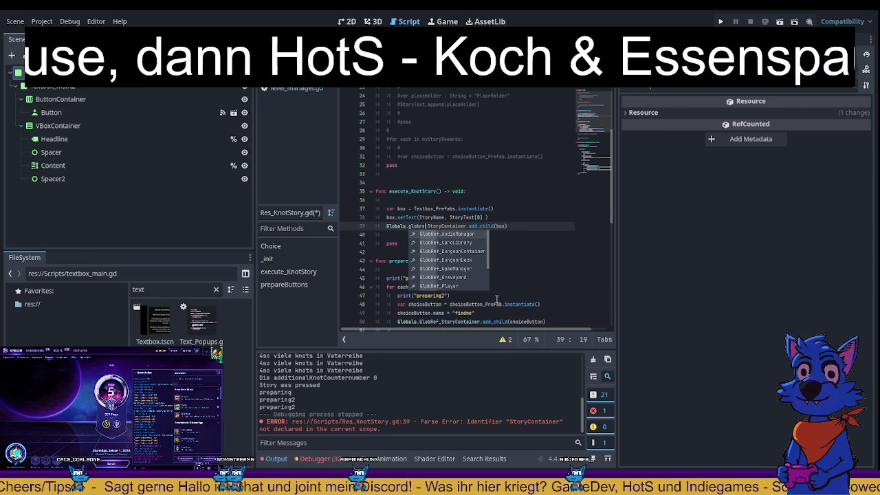
text(st)
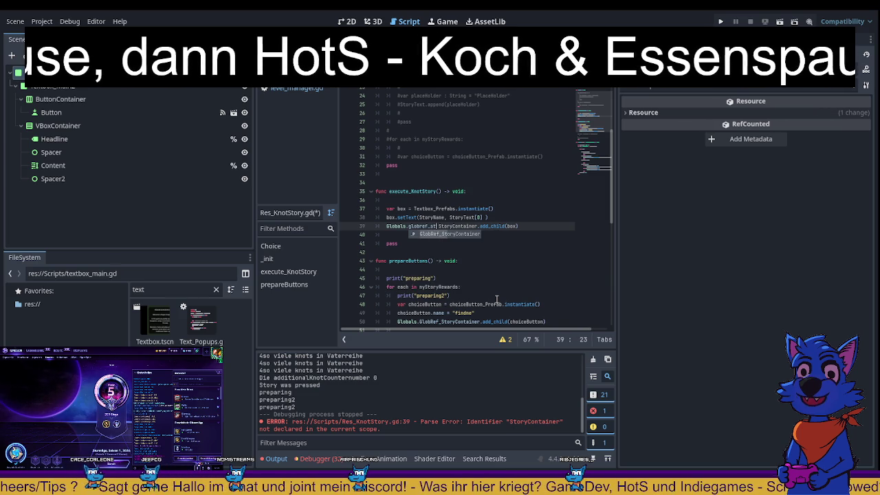
key(Return)
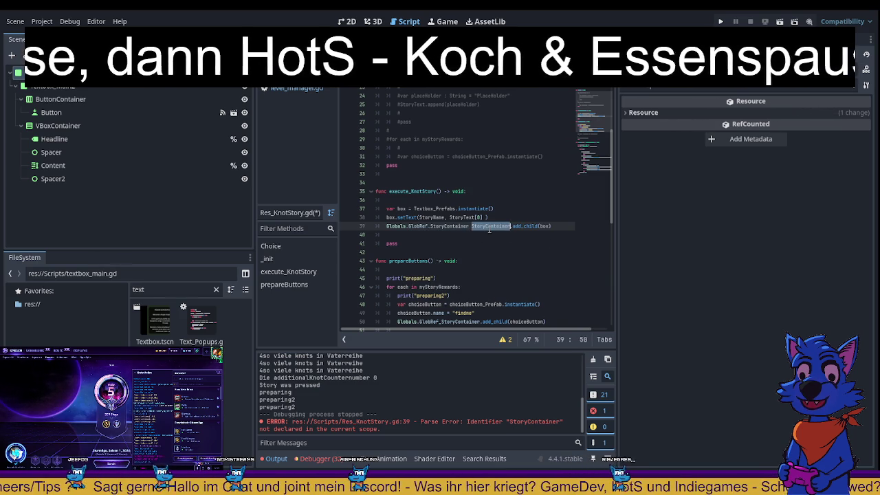
click(536, 289)
key(ctrl+s)
scroll(502, 237, down, 2)
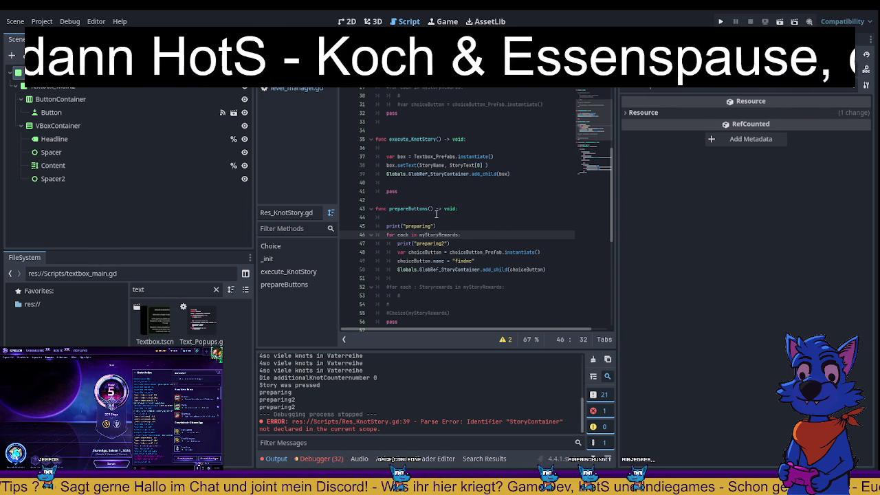
- Type box as Text_Popups and give prepareButtons a 'box : Text_Popups' parameter
click(405, 156)
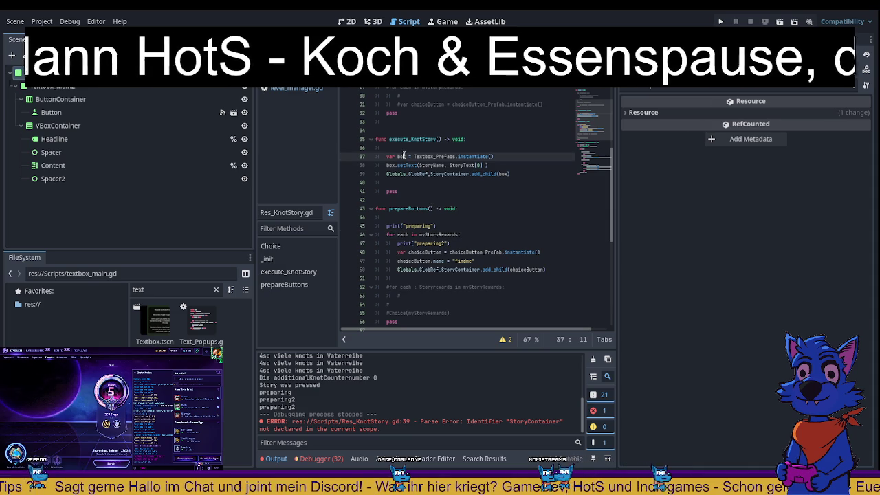
click(432, 208)
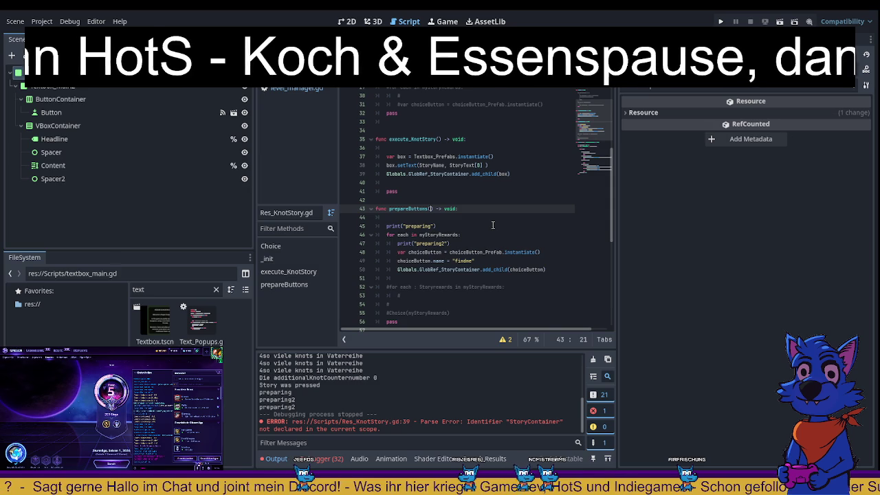
key(alt+Left)
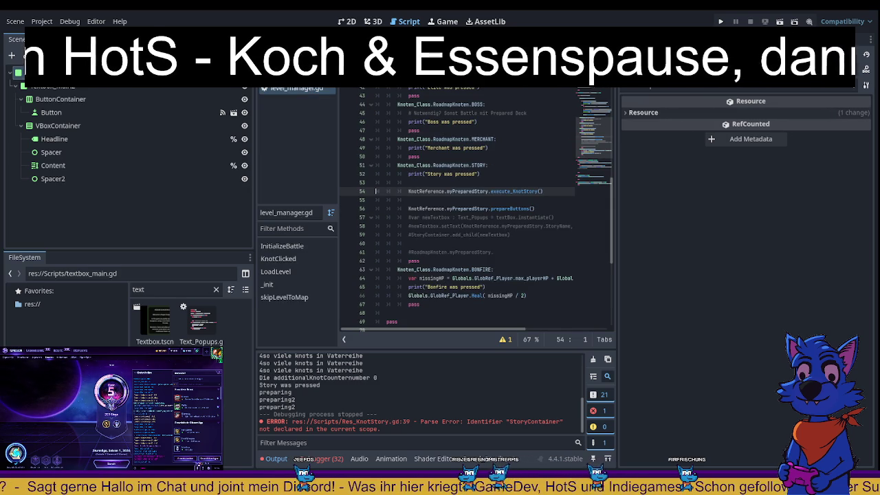
click(509, 208)
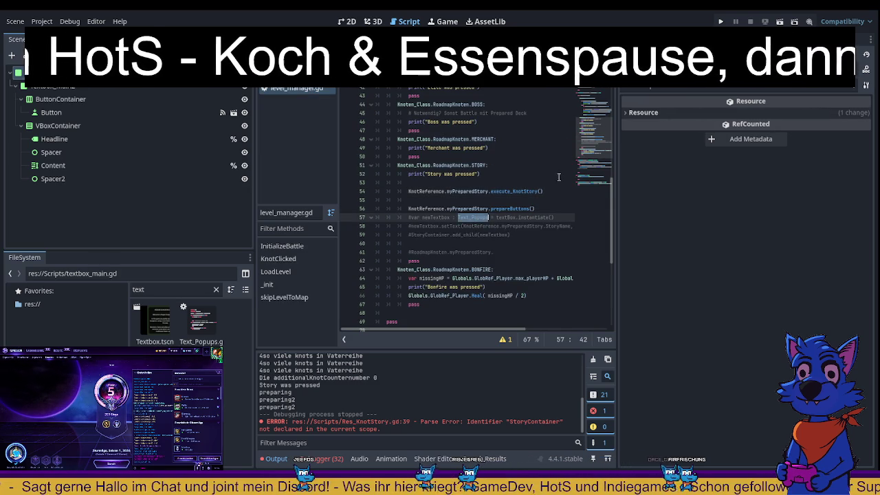
ctrl+click(509, 208)
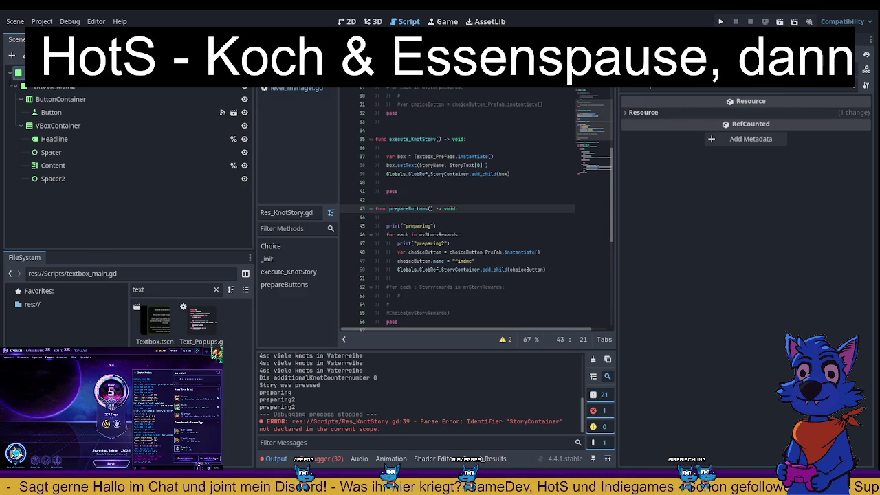
click(415, 156)
text(: Text_Popups)
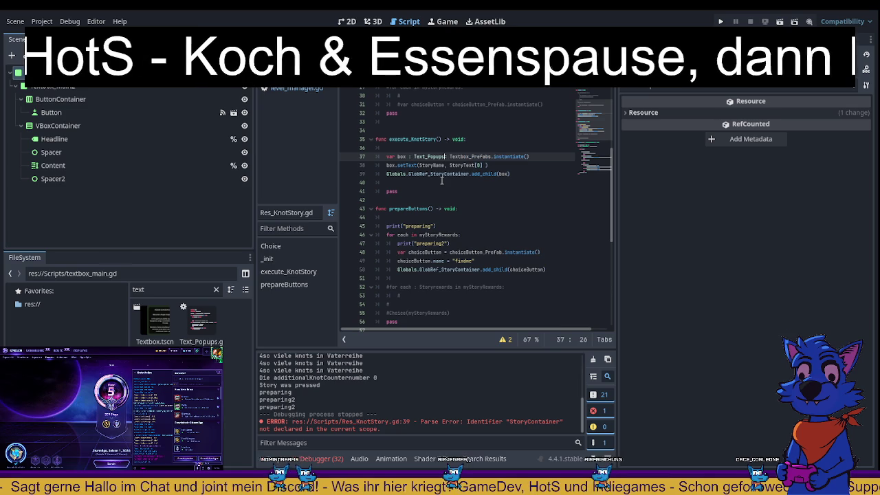
click(433, 209)
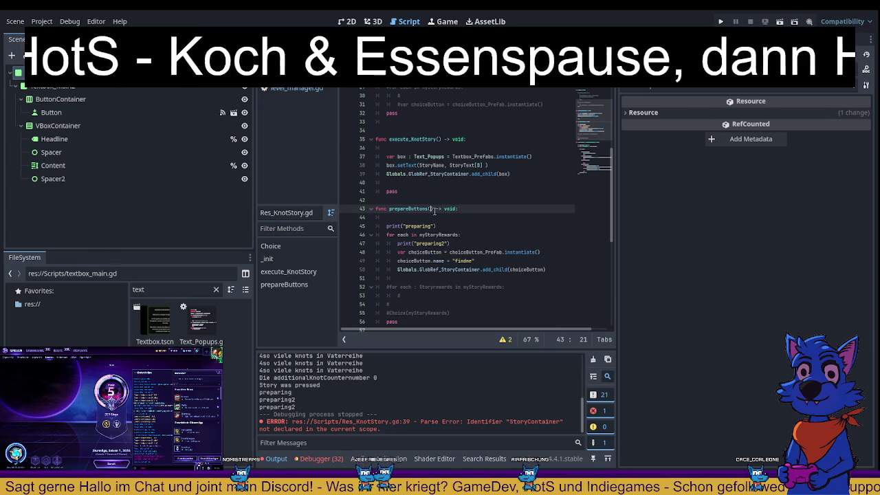
text(box : Text_Popups)
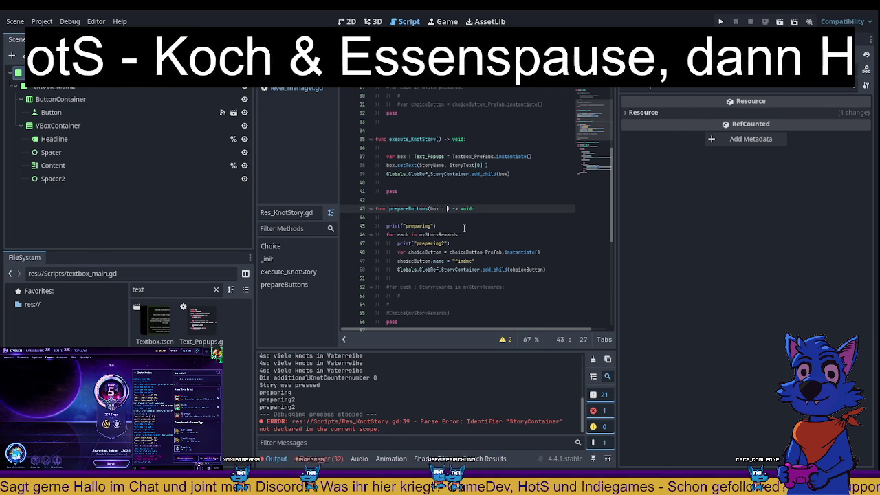
click(449, 252)
- Add a prepareButtons(box) call after add_child and save
double_click(409, 208)
key(ctrl+c)
key(Up)
key(Up)
key(Up)
key(ctrl+v)
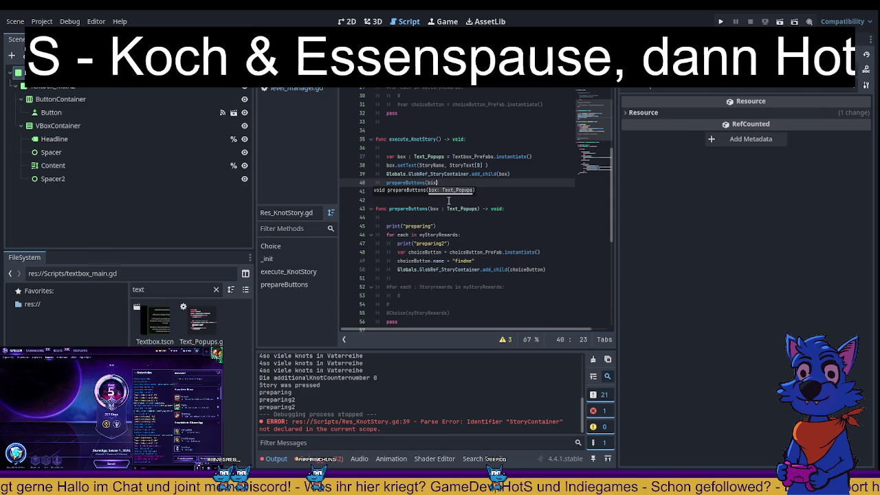
text())
text(ox)
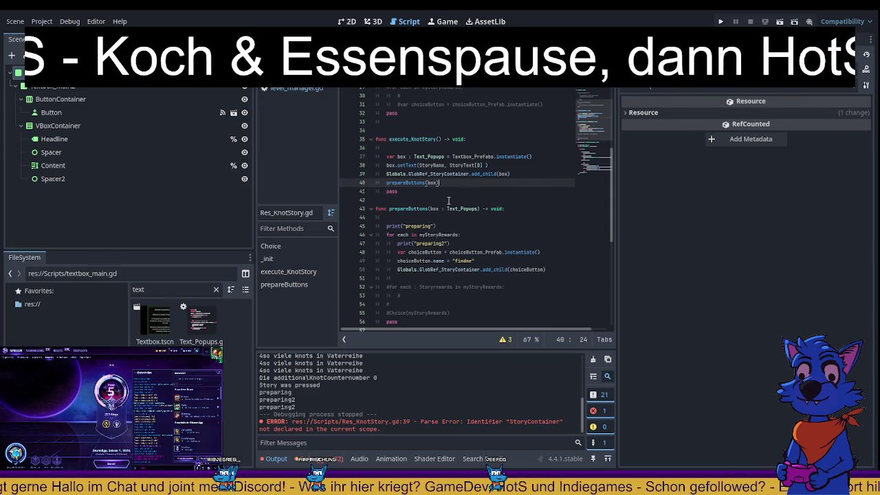
click(475, 230)
key(ctrl+s)
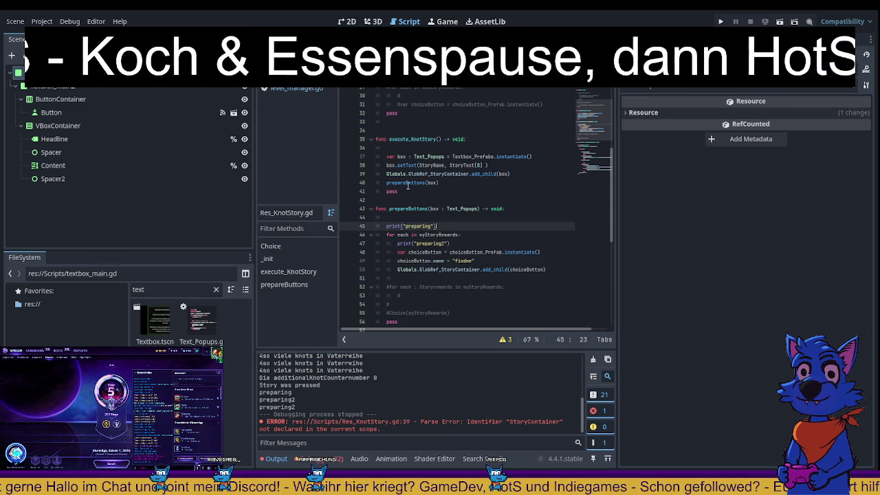
- Replace Globals.GlobRef_StoryContainer on line 50 with box, then open the Text_Popups script
click(411, 183)
double_click(405, 184)
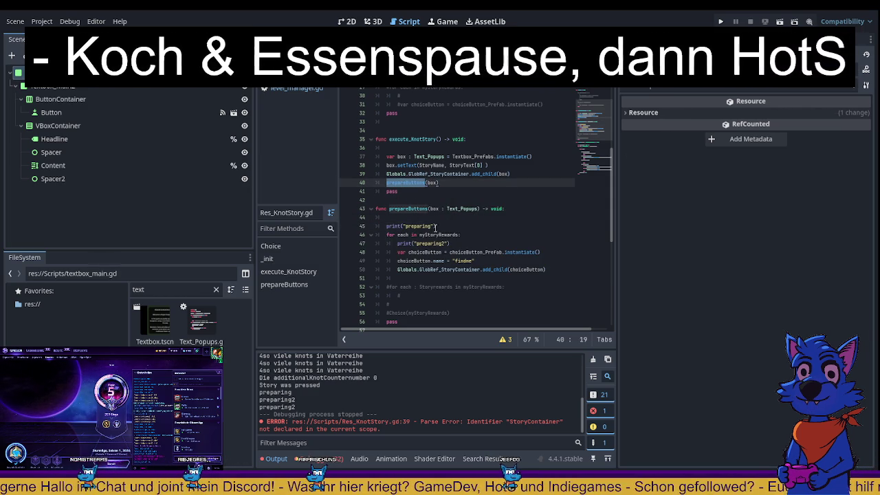
click(466, 200)
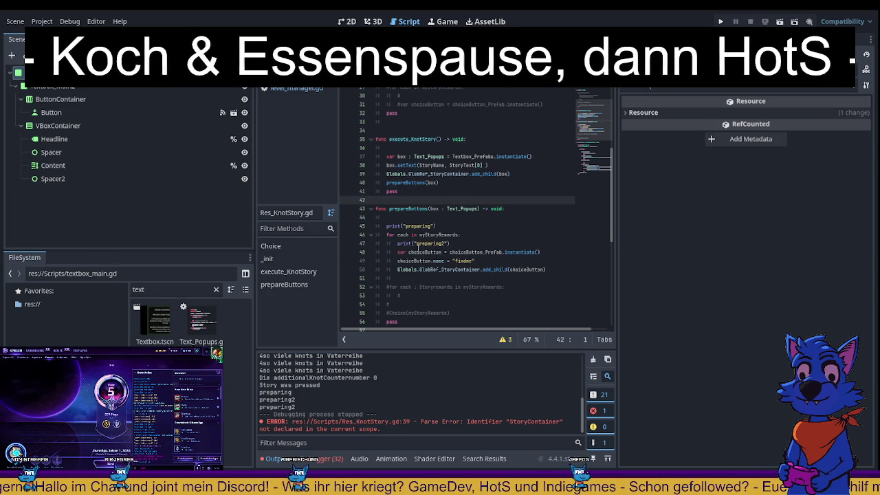
double_click(432, 183)
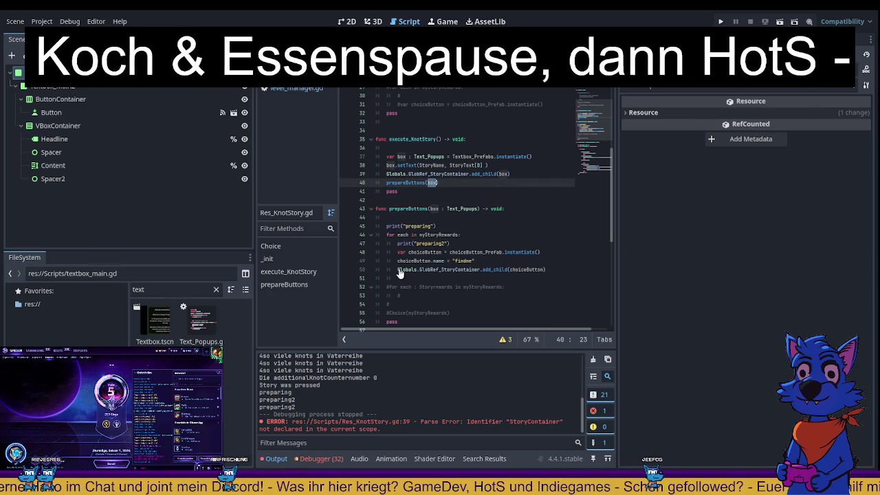
drag(396, 269, 480, 269)
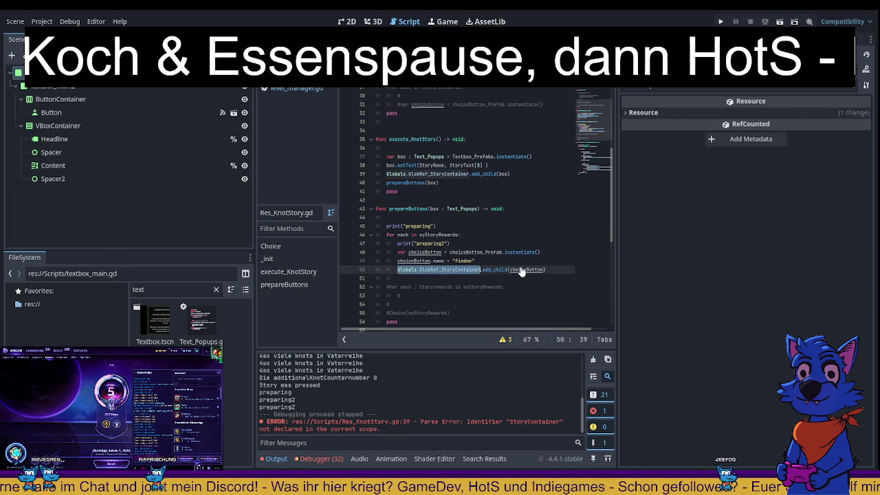
key(ctrl+v)
click(498, 235)
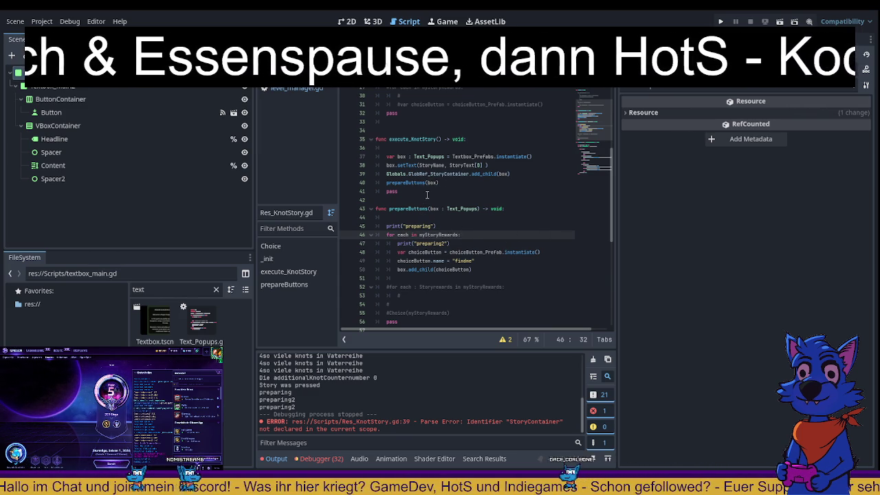
double_click(434, 157)
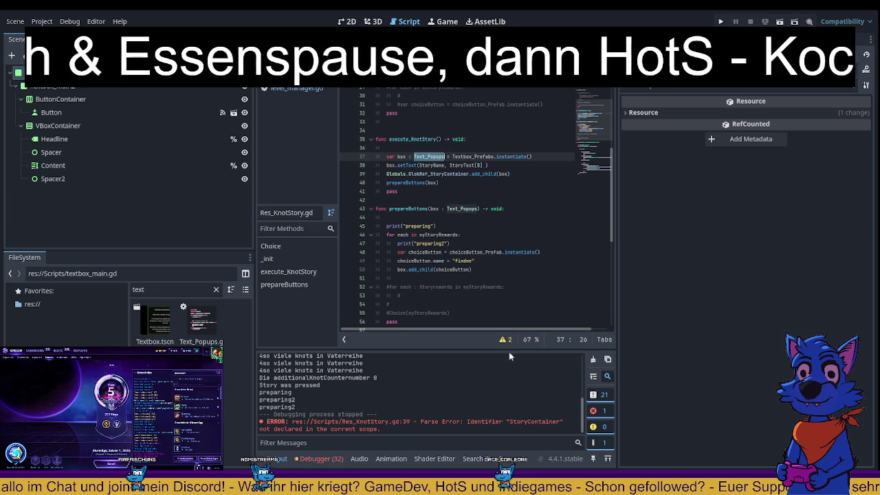
key(alt+Left)
- Add func addButtons(button : Button) -> void with a pass body at the script's end
click(433, 261)
key(Return)
text(func )
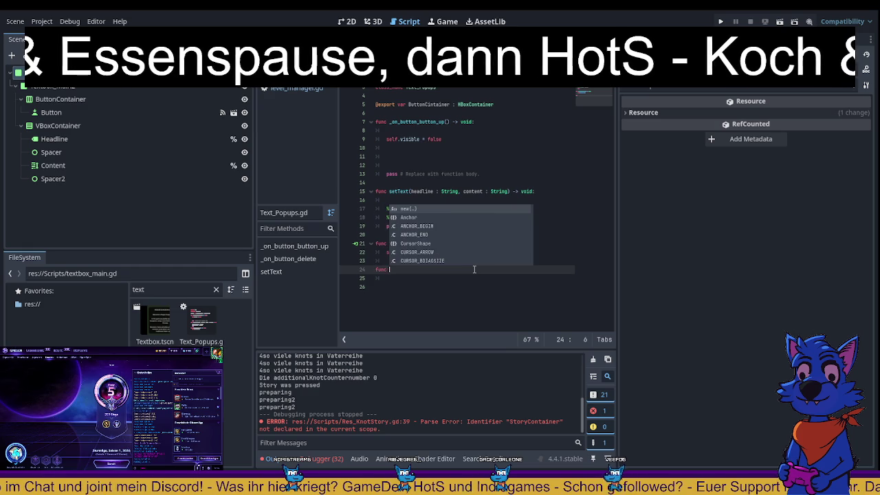
text(add)
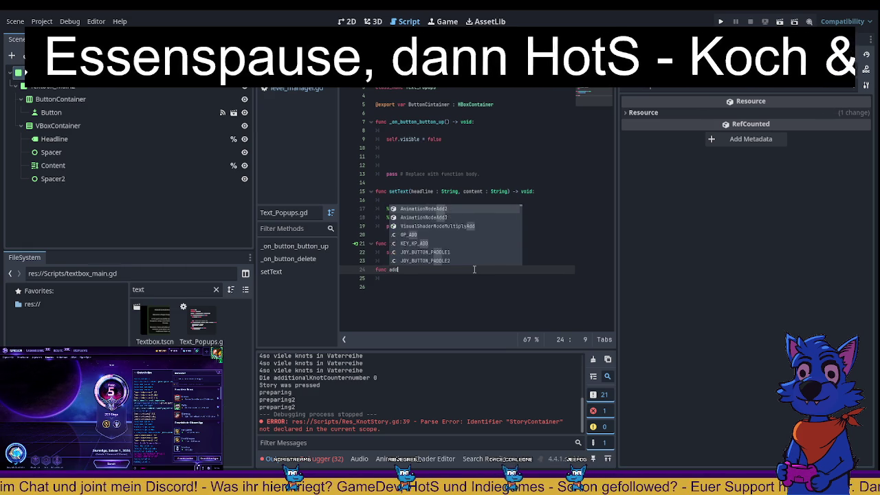
text(Button)
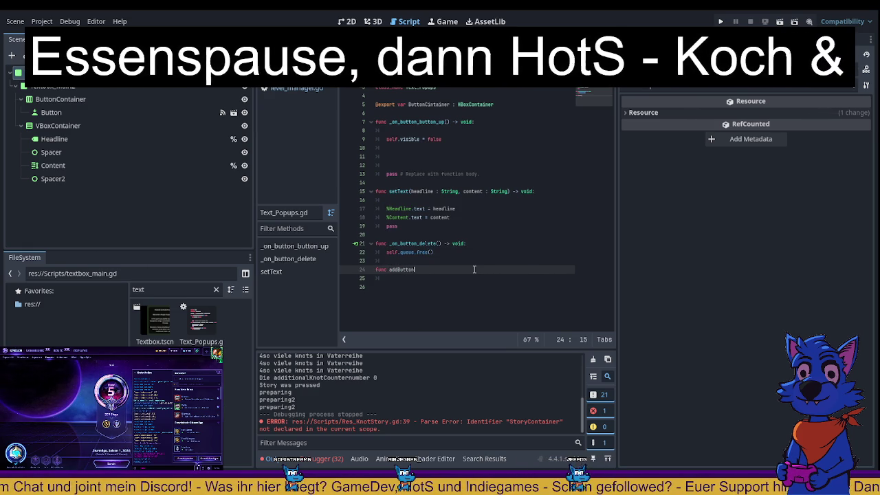
text(s() -> void:)
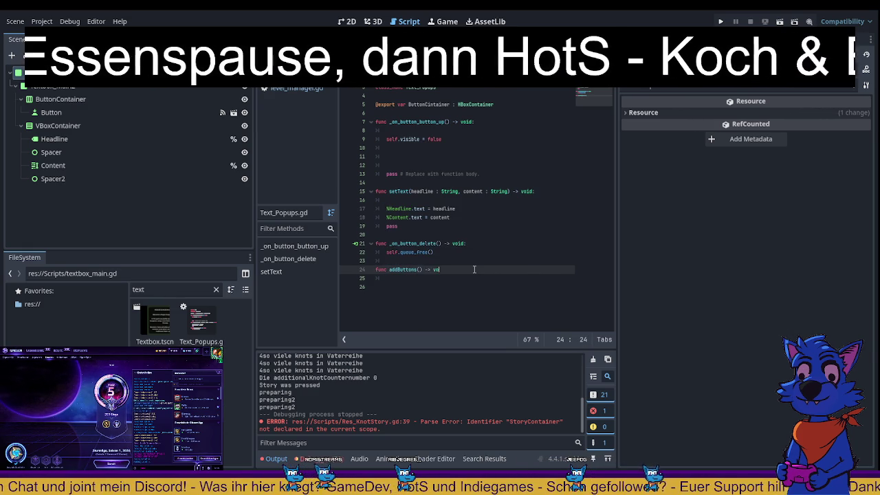
key(Return)
text(p)
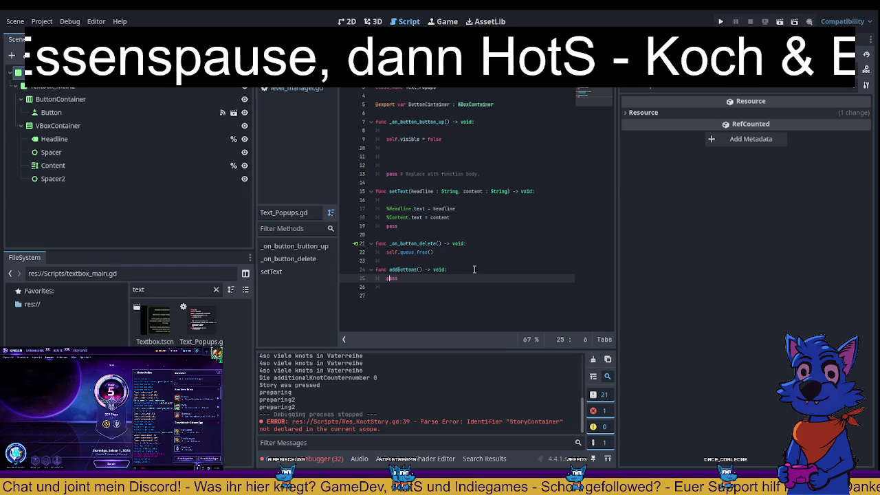
text(ass)
key(Home)
key(Return)
key(Return)
key(Up)
key(Up)
key(Up)
key(ctrl+Right)
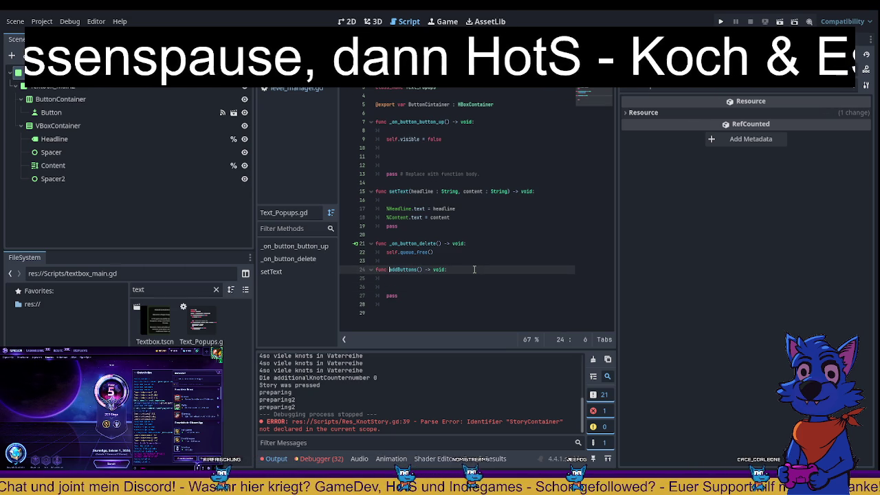
text(button)
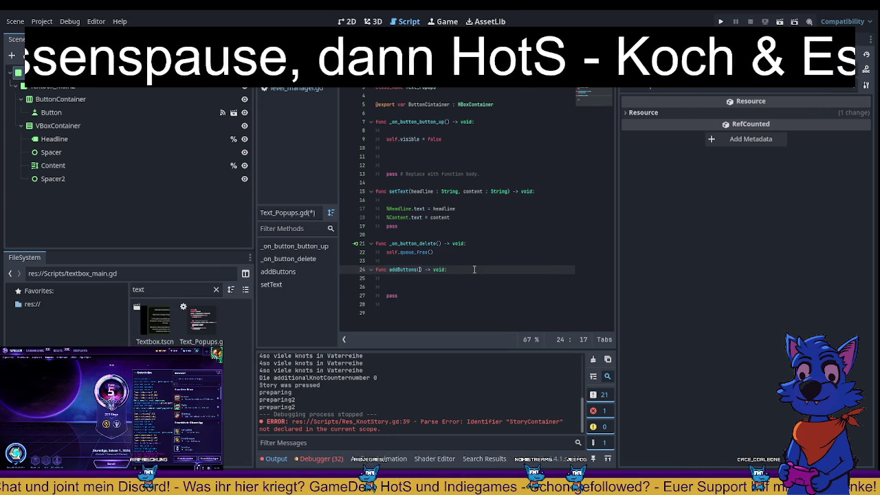
text( : Button)
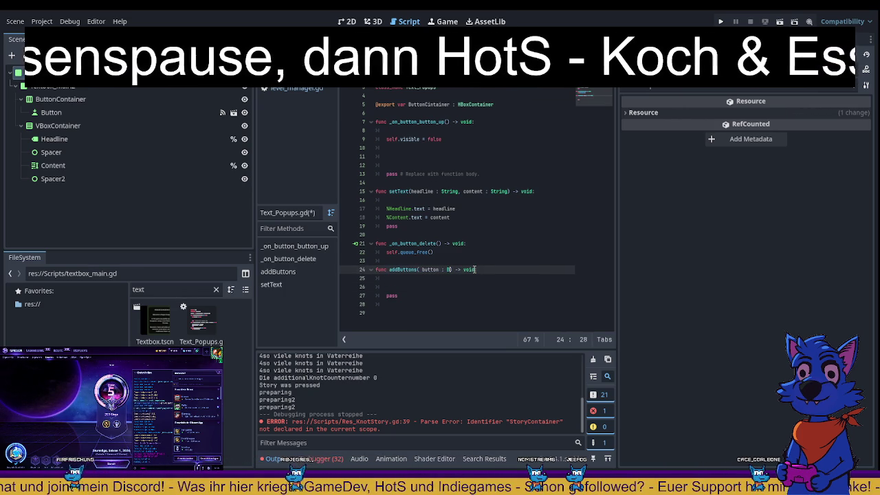
key(Escape)
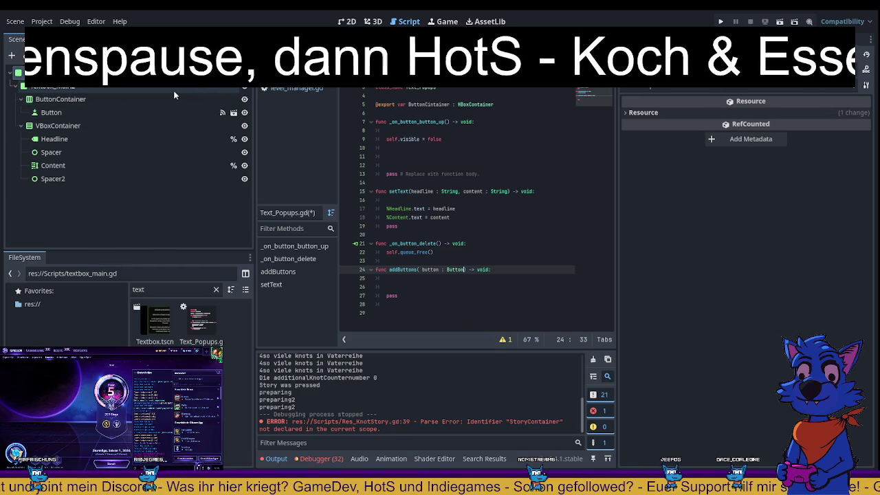
- Fill its body with %ButtonContainer.add_child(button), save, and return to Res_KnotStory.gd
mouse_move(89, 101)
mouse_down()
mouse_move(103, 120)
mouse_move(405, 288)
mouse_move(412, 279)
mouse_up()
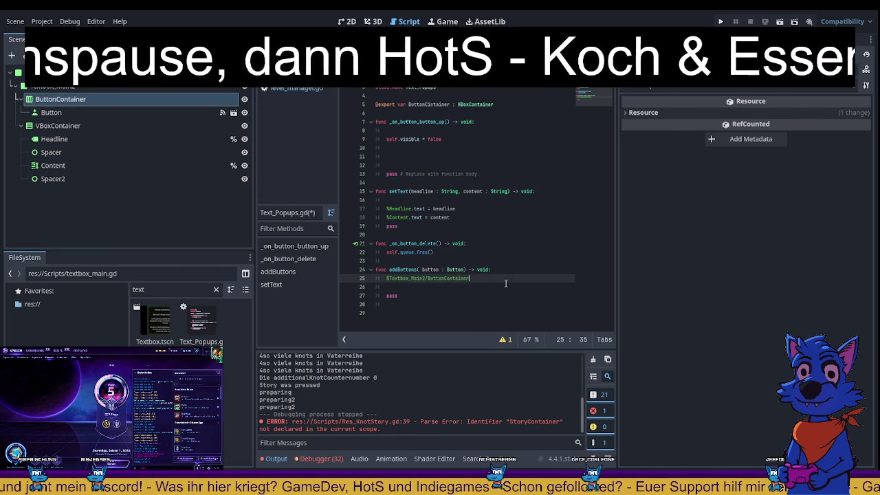
key(ctrl+z)
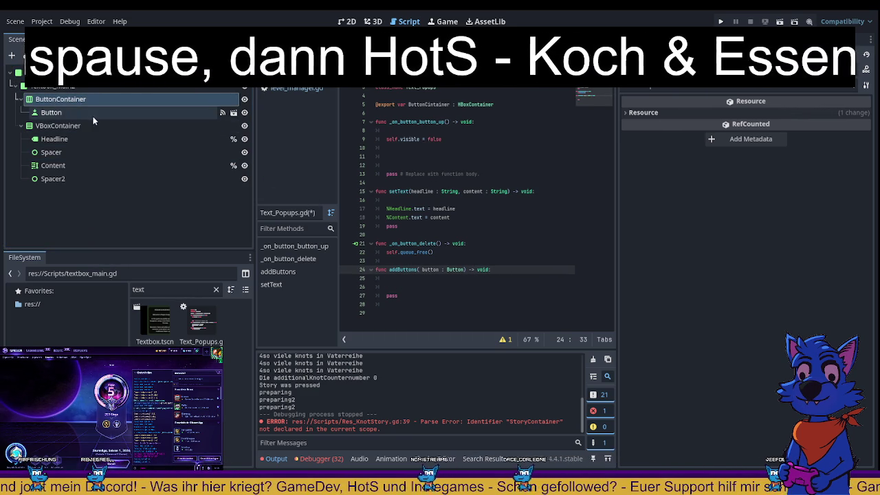
click(99, 99)
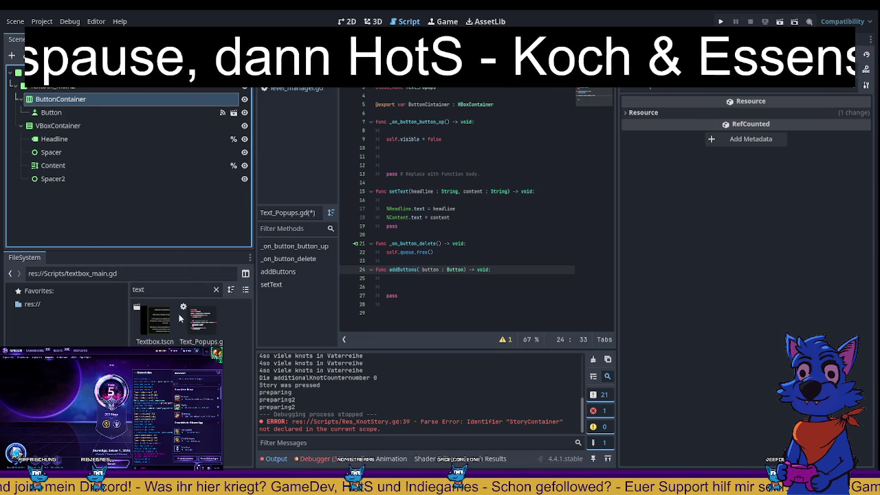
mouse_move(60, 99)
mouse_down()
mouse_move(388, 290)
mouse_move(389, 279)
mouse_up()
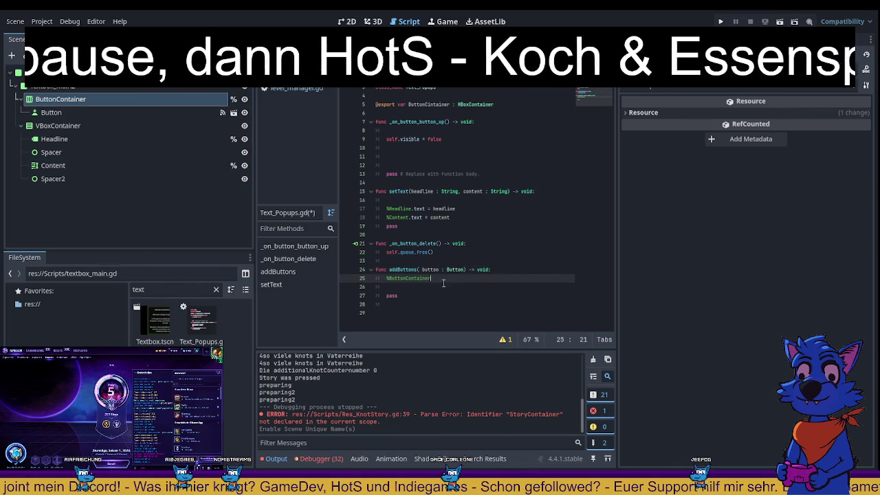
text(.add)
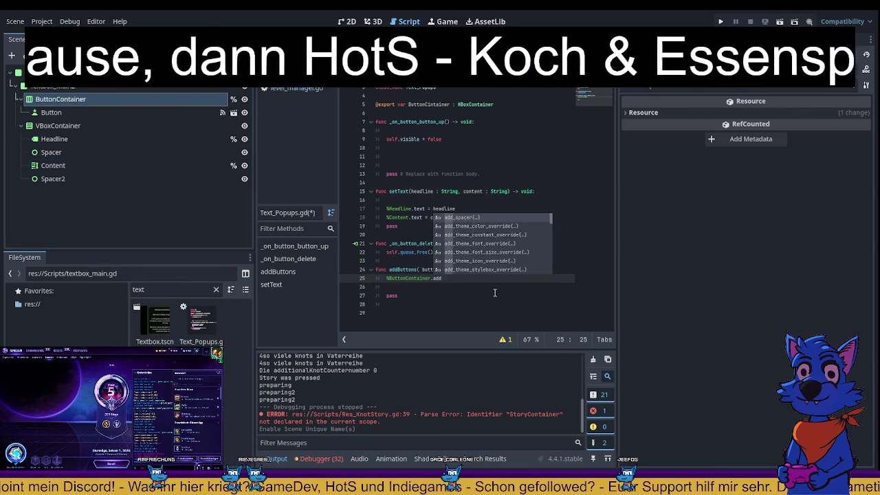
text(_child(butto)
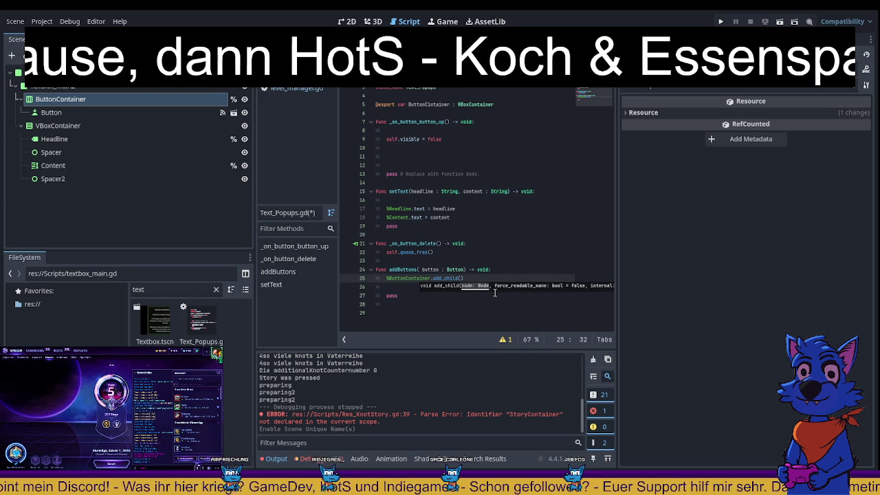
text(n)
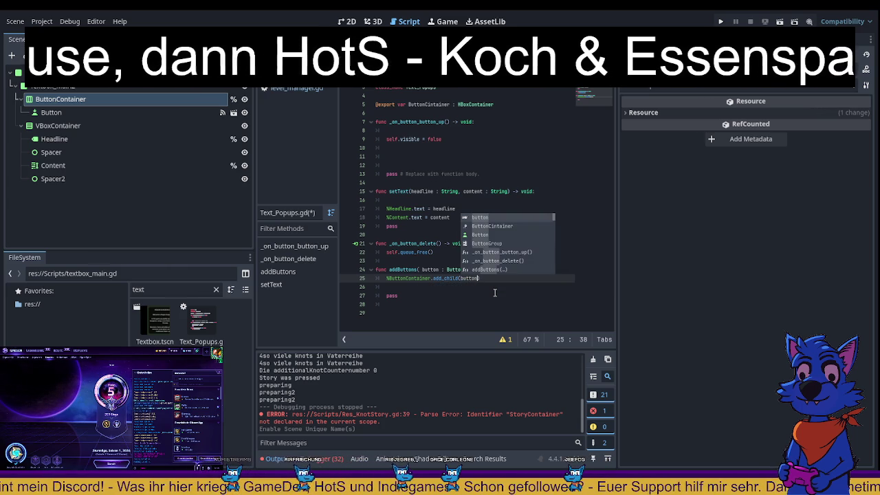
click(543, 304)
key(ctrl+s)
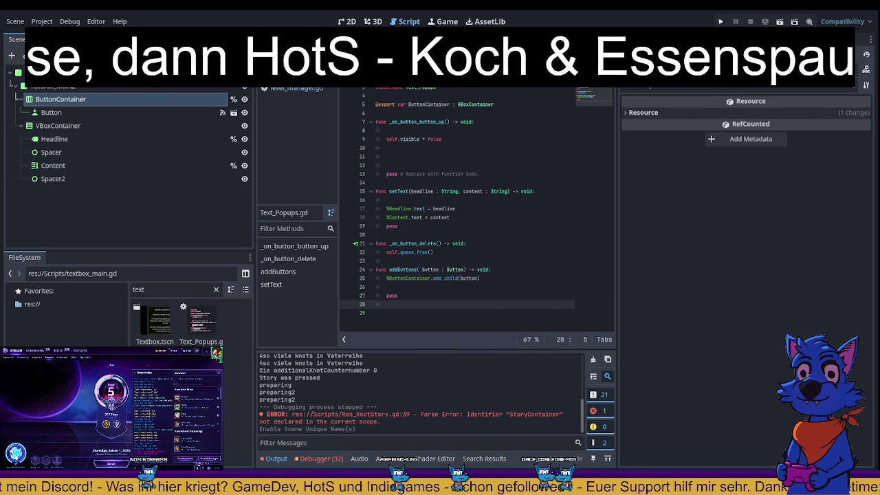
key(alt+Left)
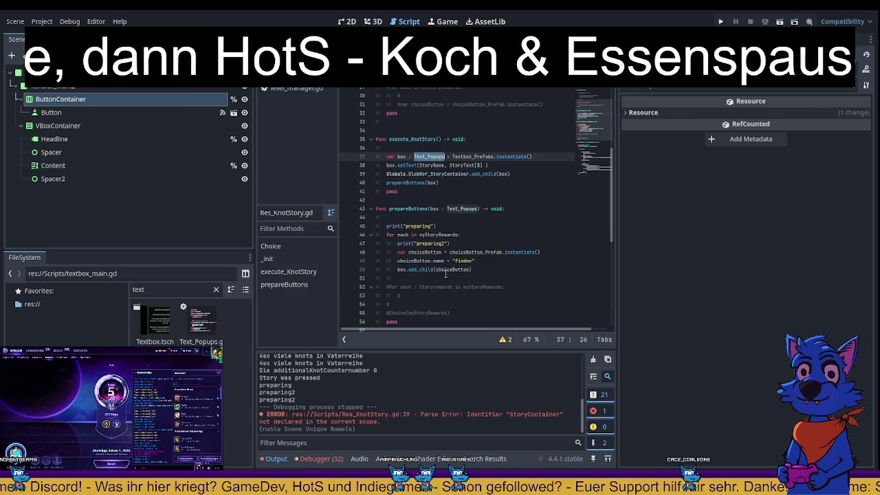
- Replace add_child(choiceButton) on line 50 with addButtons(choiceButton) and save
click(473, 270)
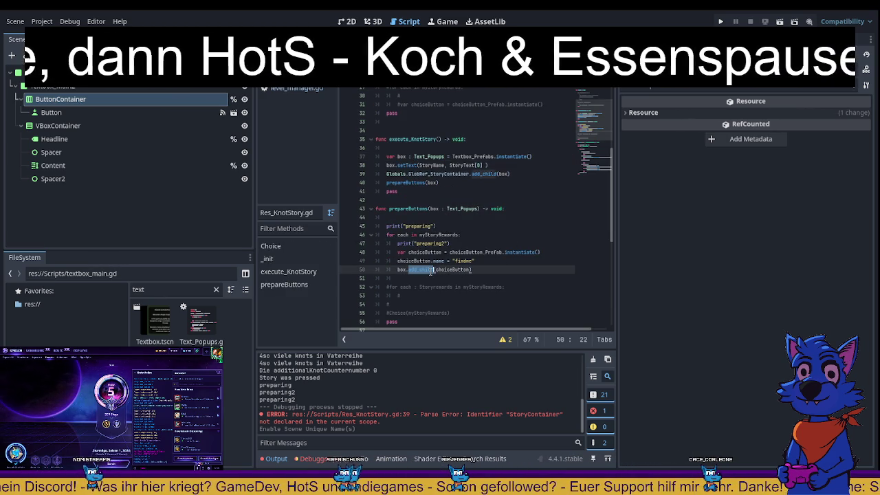
drag(409, 269, 495, 272)
key(BackSpace)
text(addBo)
key(Return)
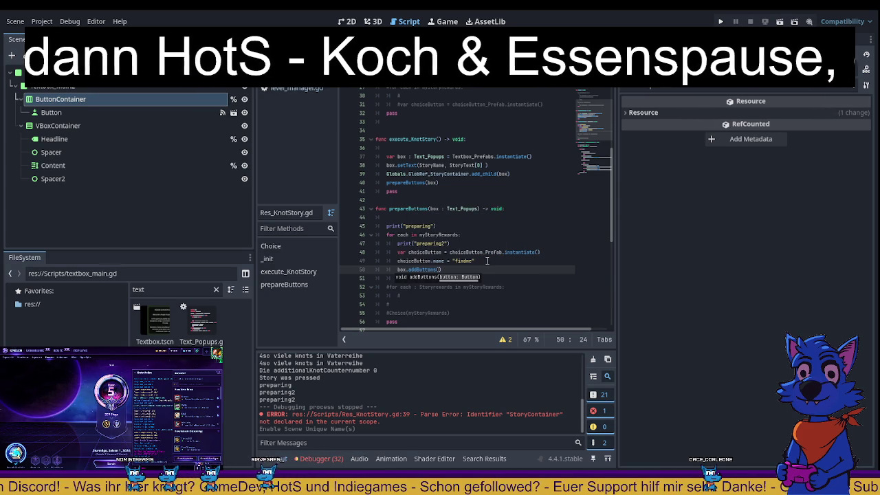
click(475, 235)
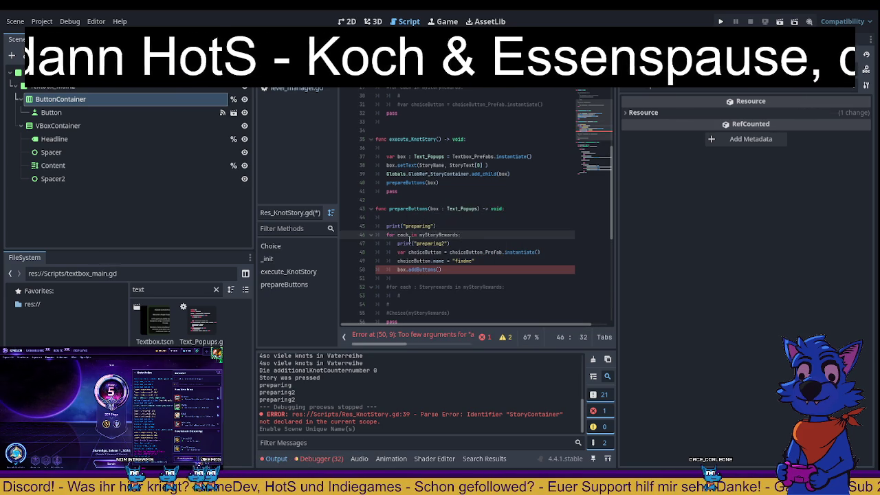
click(441, 269)
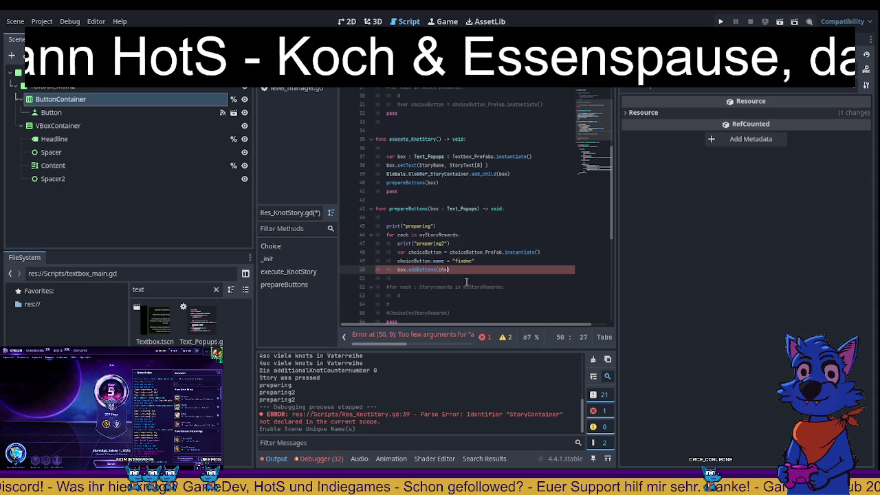
text(iceButton)
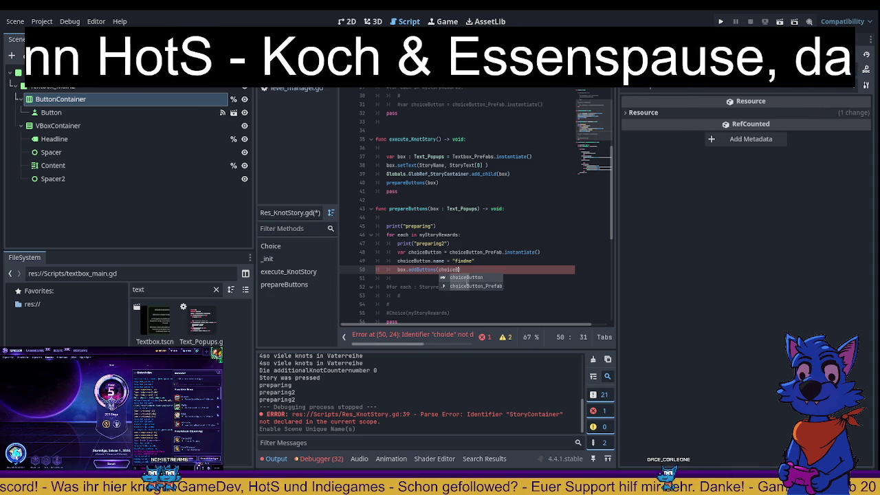
key(ctrl+s)
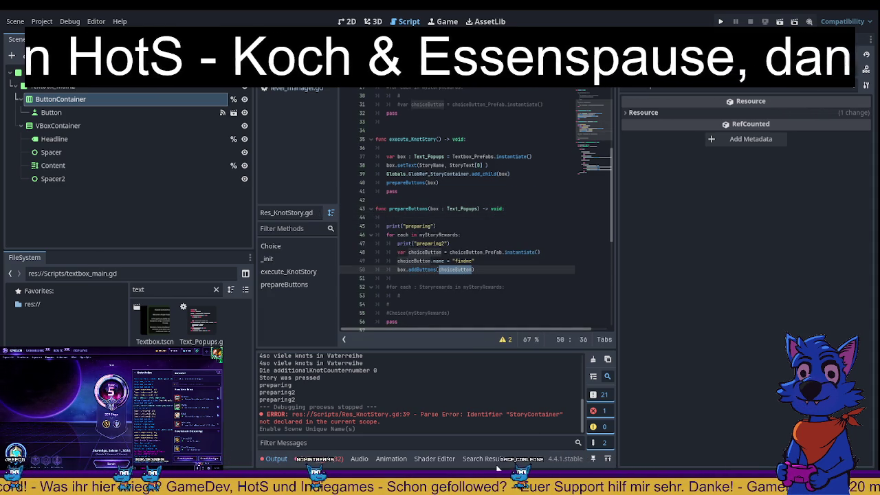
- Run the game with F5 to test the choice buttons
scroll(416, 206, down, 2)
click(380, 191)
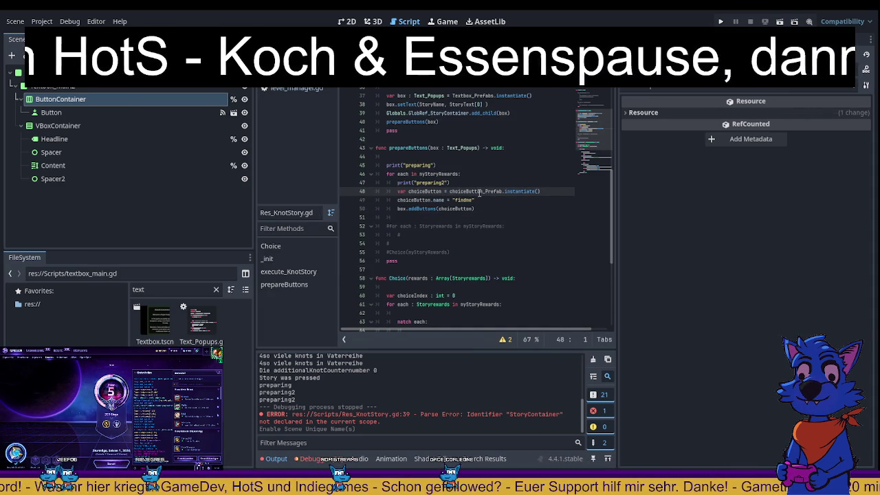
scroll(454, 191, down, 3)
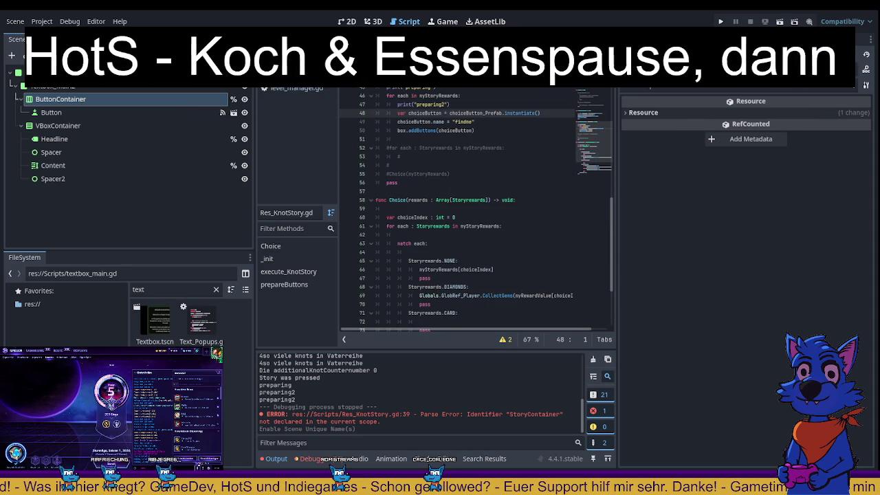
key(F5)
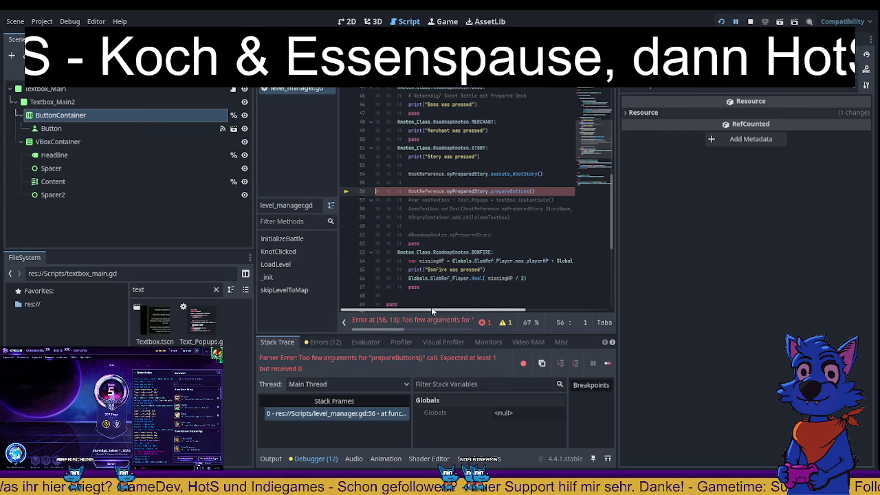
- Comment out the stray prepareButtons() call on line 56, save, and relaunch the game
drag(432, 307, 442, 307)
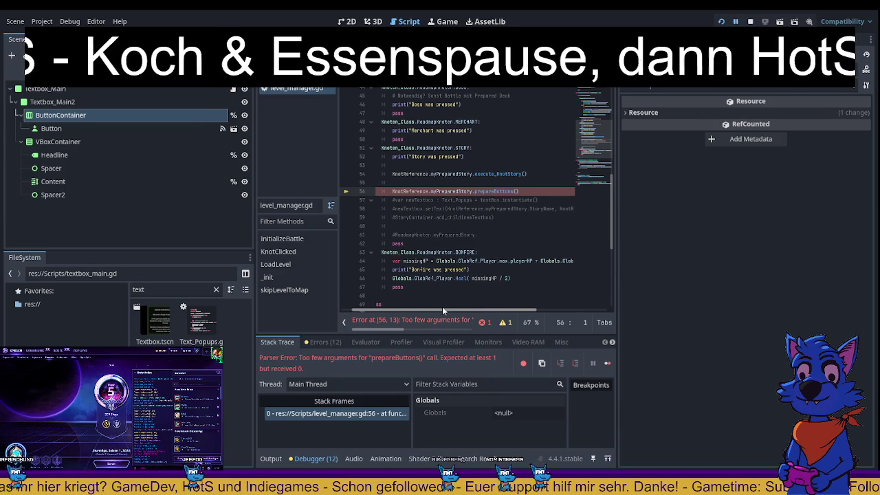
click(530, 192)
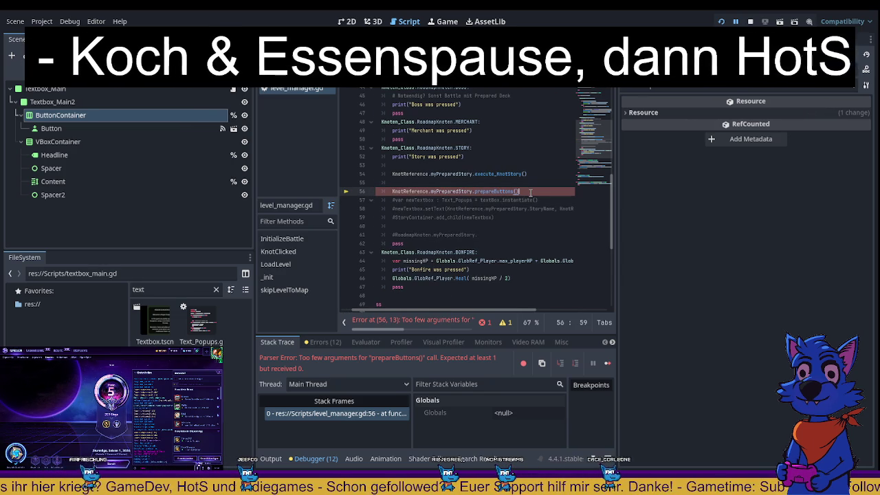
key(ctrl+k)
key(ctrl+s)
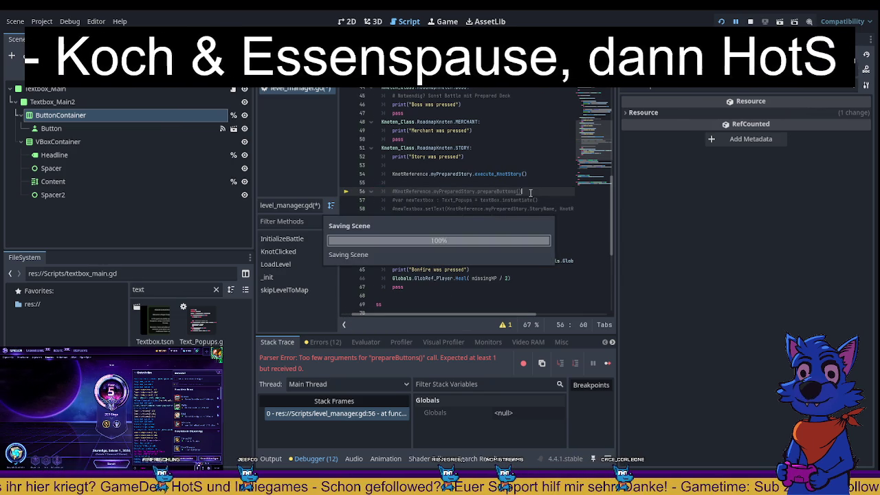
drag(530, 192, 391, 192)
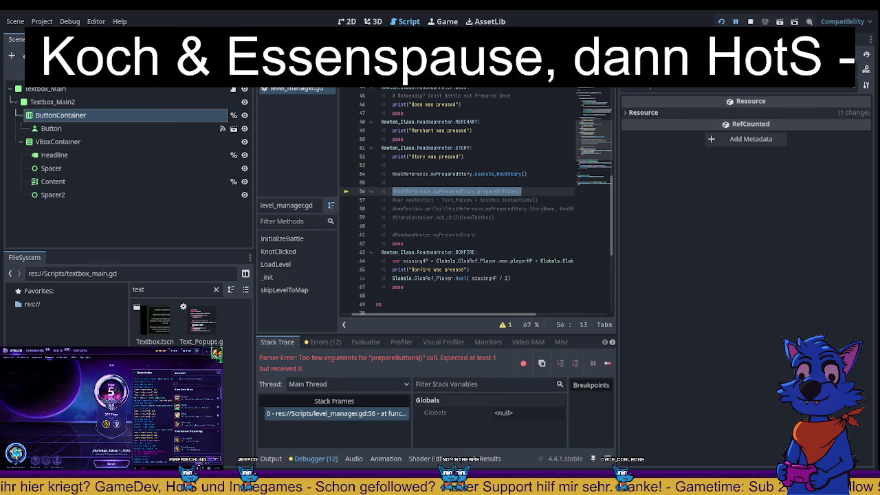
click(747, 22)
click(719, 22)
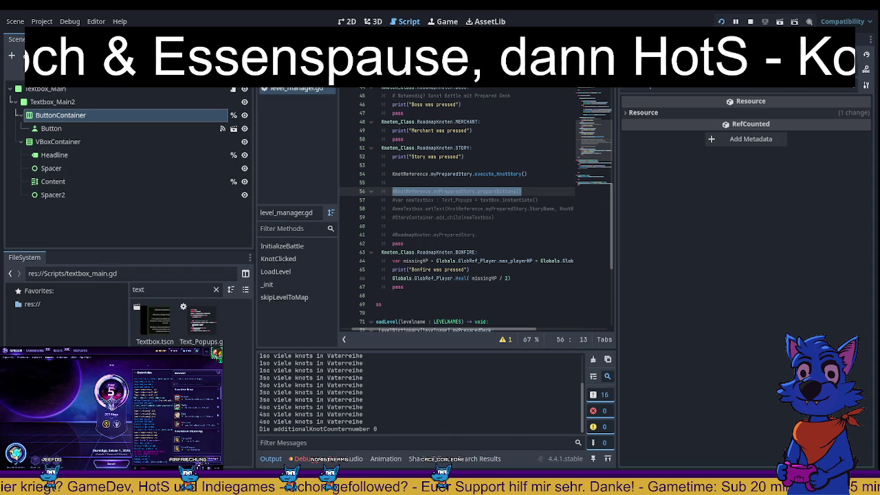
- In the game, go from Entry into a Battle, play cards, then pick the Story node
key(alt+Tab)
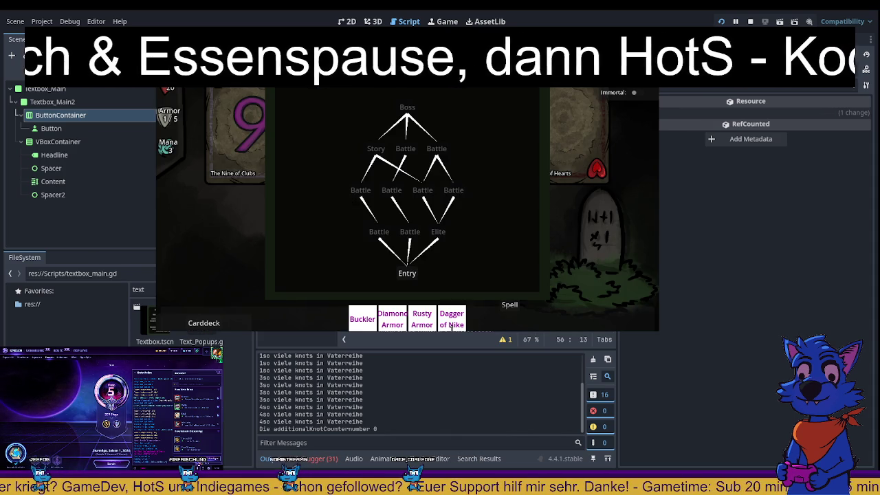
click(407, 273)
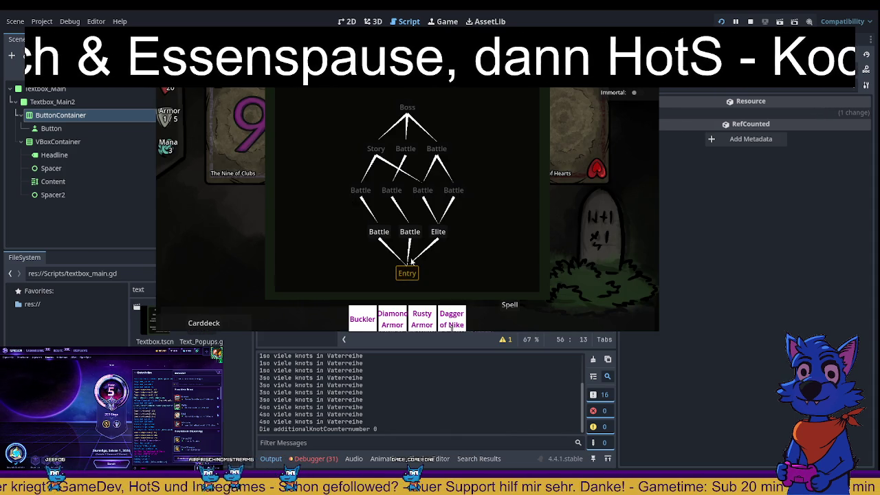
click(377, 232)
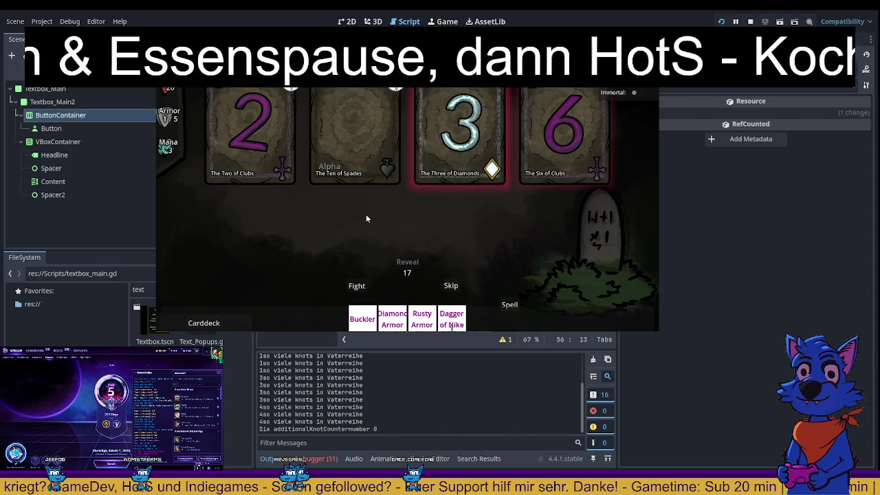
click(484, 122)
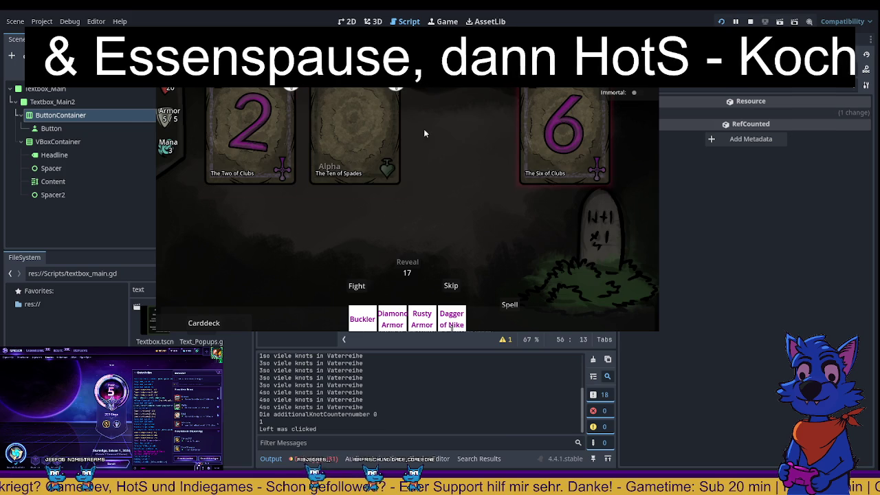
click(240, 134)
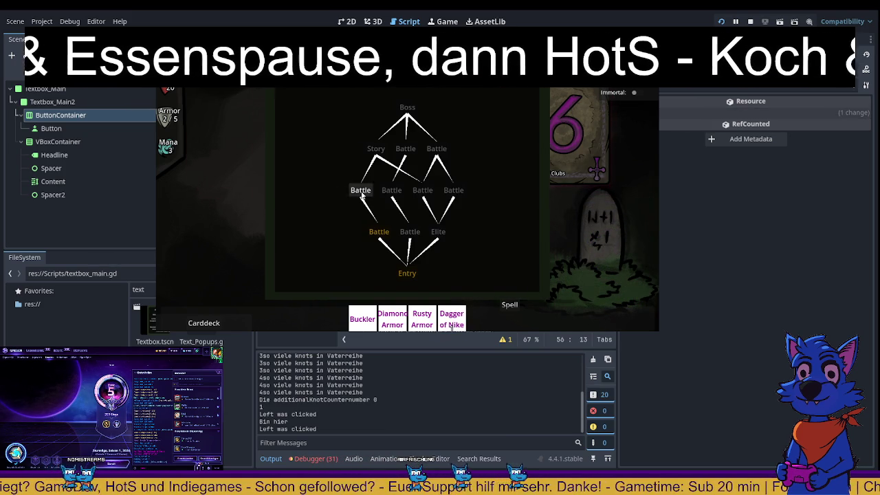
click(361, 192)
click(453, 286)
click(378, 153)
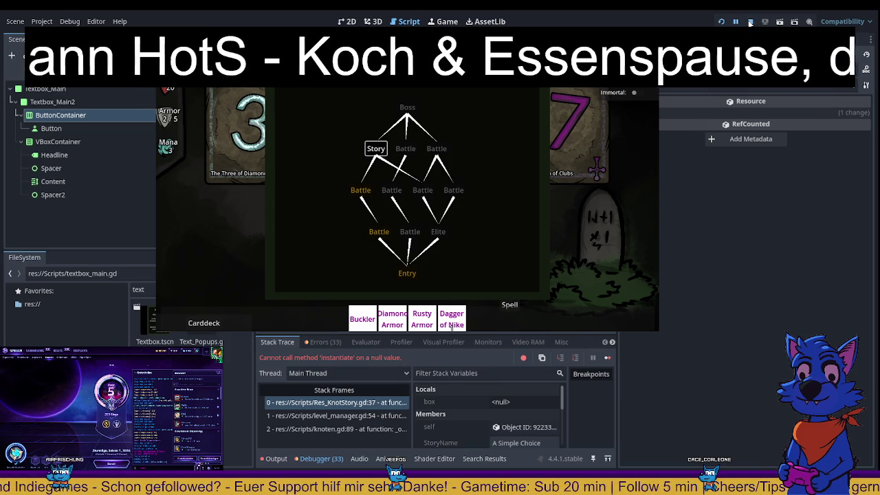
- Highlight Textbox_Prefabs on failing line 37 and its export declaration on line 17
key(F5)
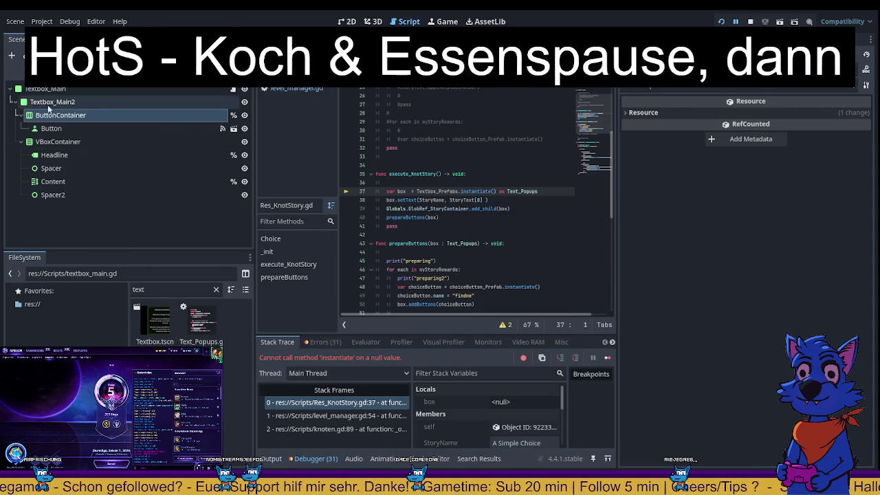
click(124, 90)
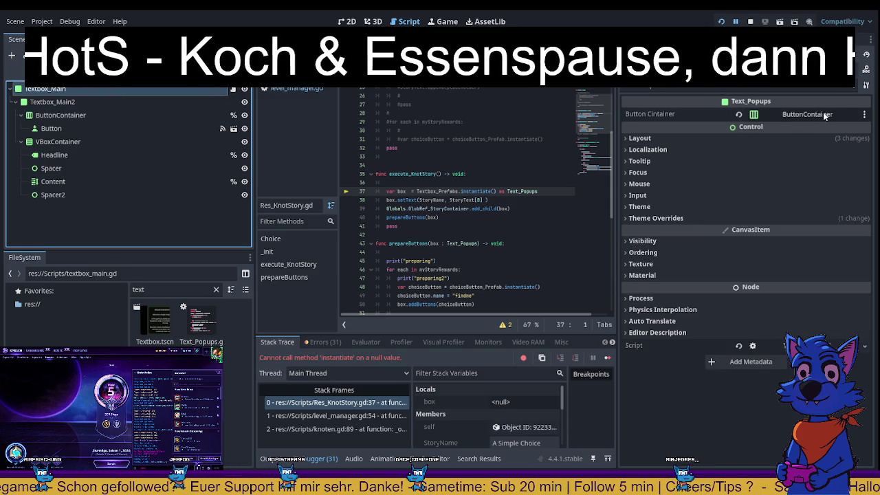
double_click(438, 191)
scroll(457, 267, up, 3)
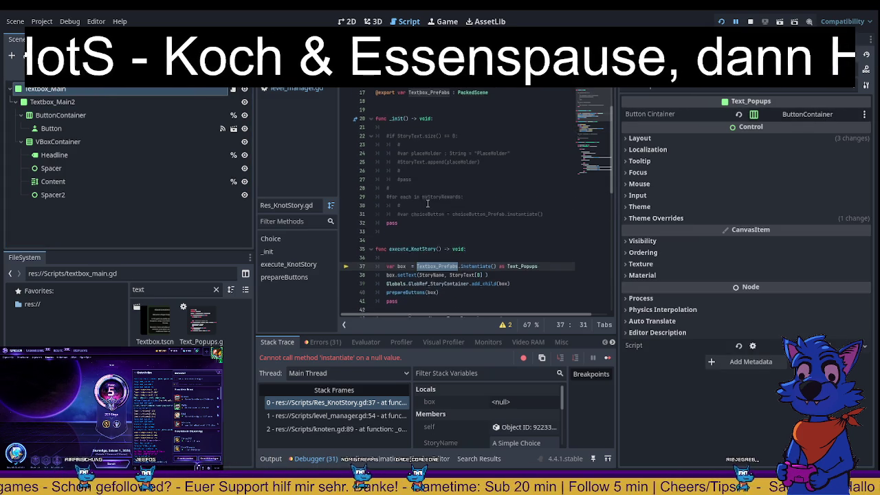
scroll(457, 267, up, 1)
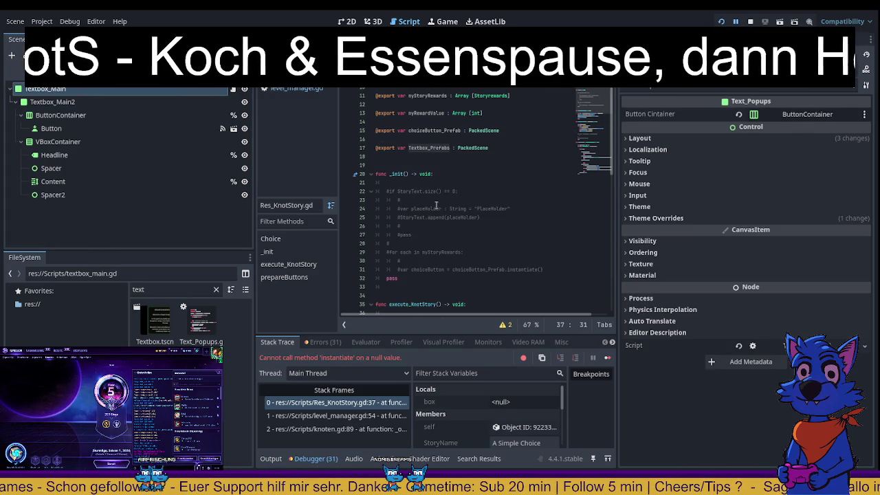
double_click(429, 147)
scroll(452, 197, up, 2)
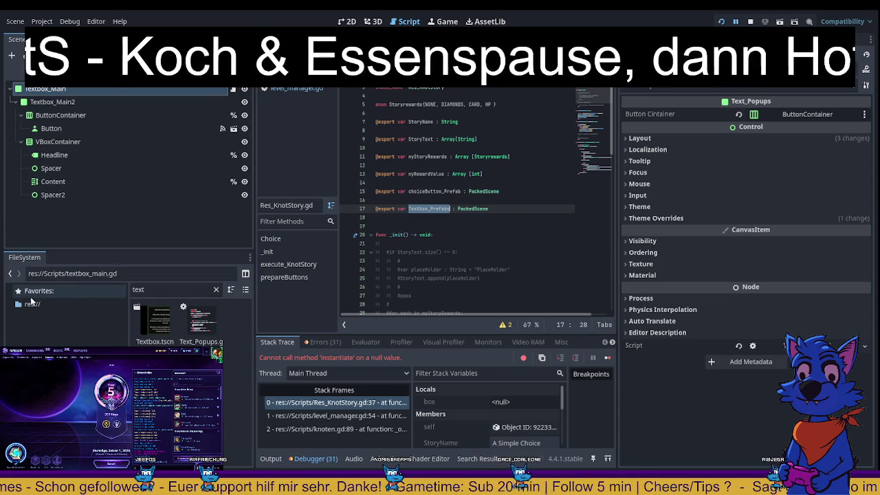
double_click(145, 289)
- Filter files by 'res_kn', inspect Res_KnotStory.gd's Resource properties, then stop the game
text(red_)
key(BackSpace)
key(BackSpace)
text(s_kn)
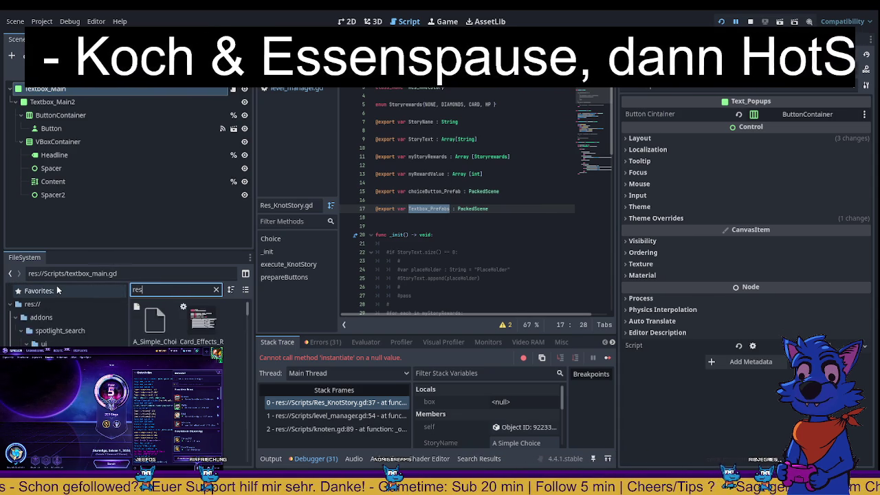
click(155, 318)
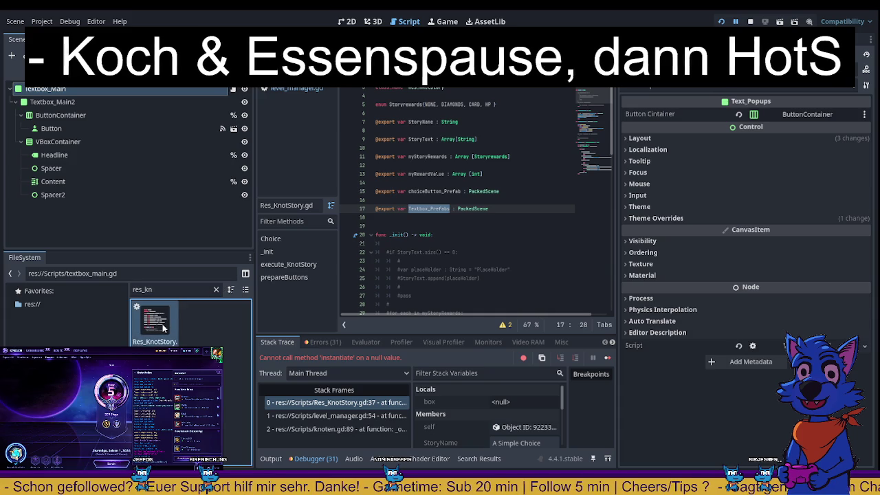
click(643, 113)
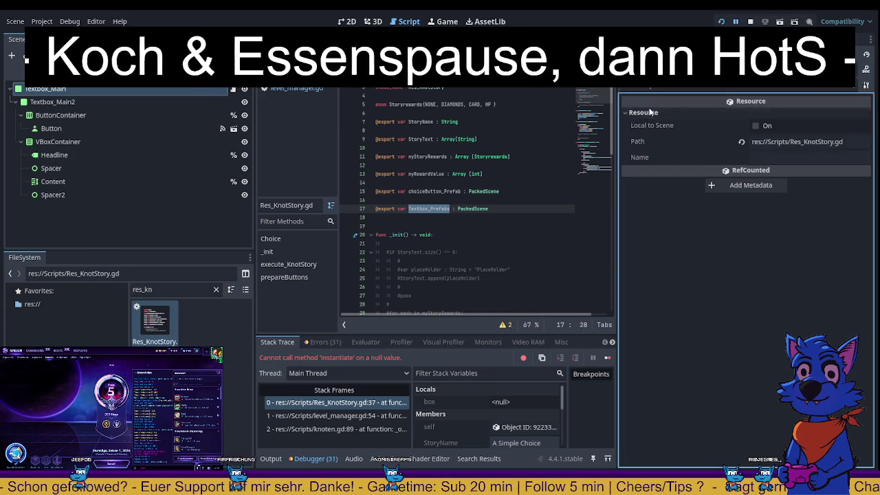
click(217, 290)
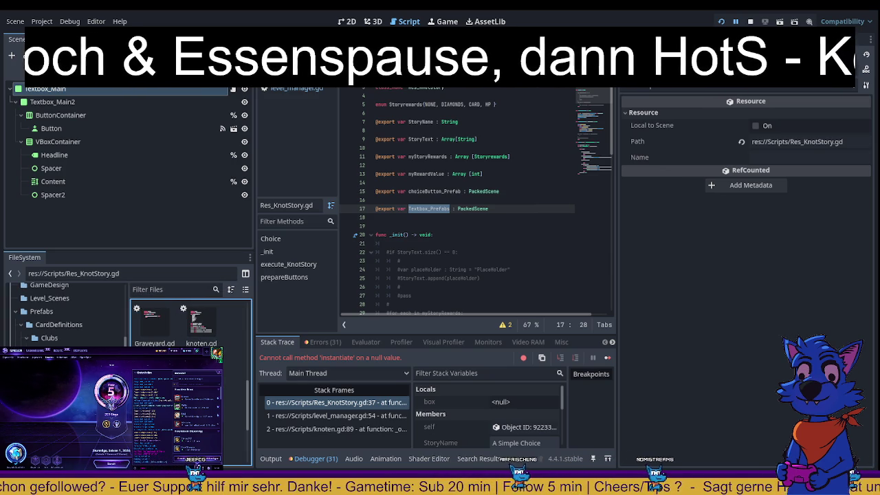
key(F8)
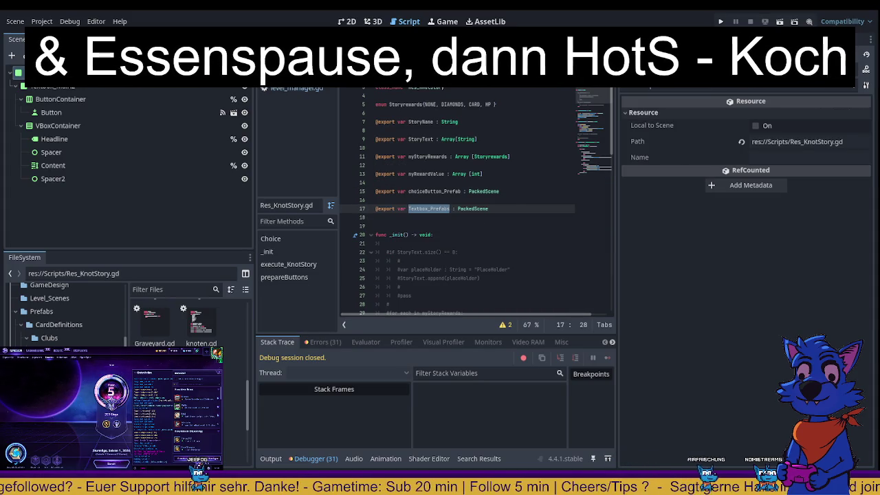
- Open Res_KnotStory.gd from the Scripts folder with the caret at the end of line 17
key(Left)
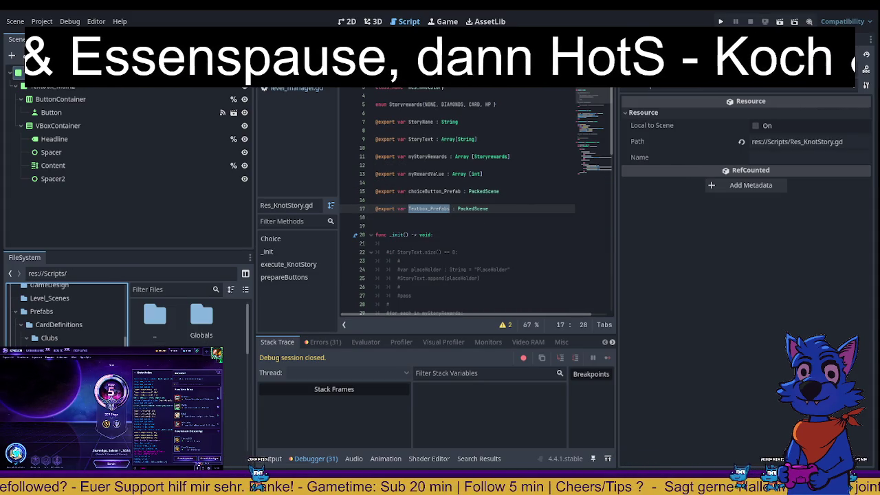
scroll(178, 324, down, 10)
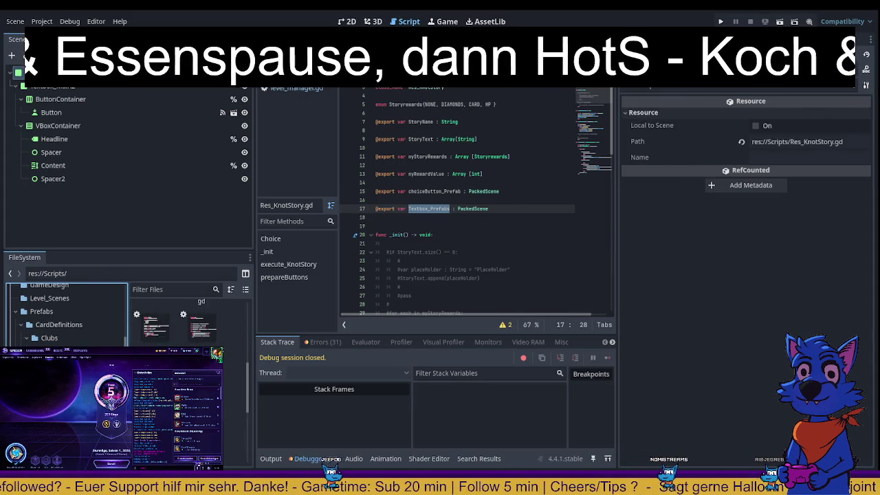
scroll(179, 324, down, 2)
click(155, 337)
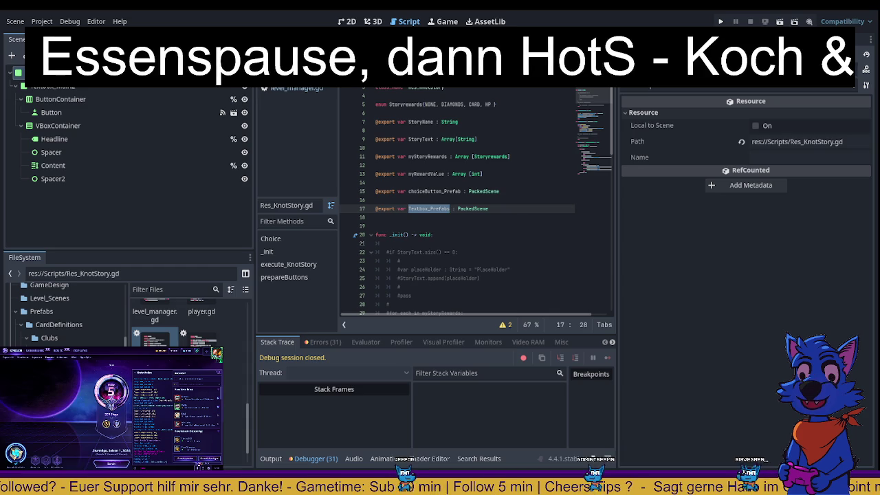
click(494, 212)
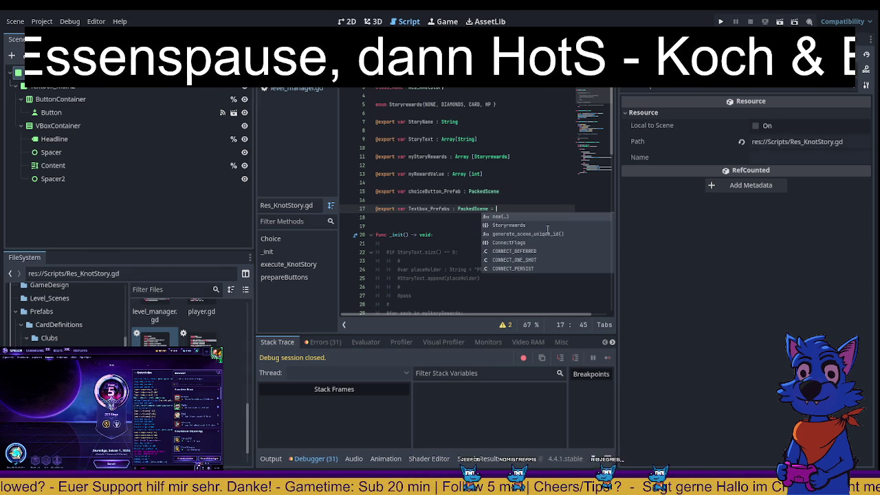
- Try filtering the project files by 'pr', 'pa' and 'pop'
click(153, 288)
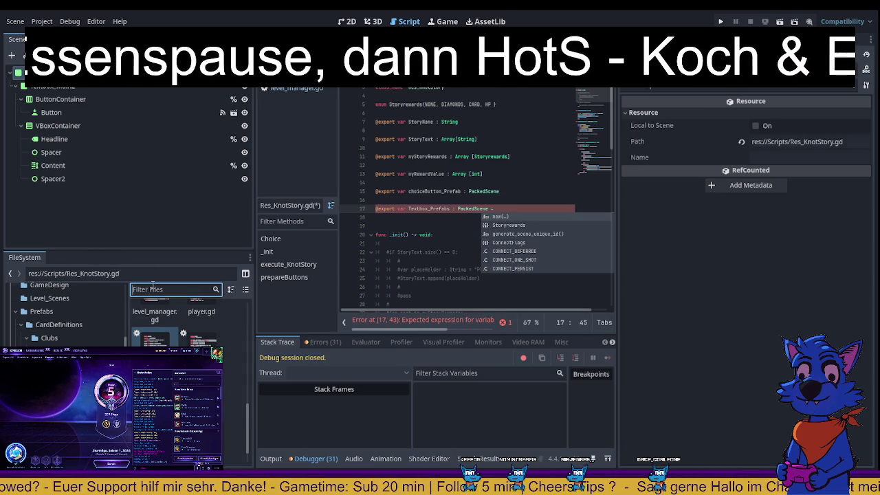
text(pr)
key(BackSpace)
key(BackSpace)
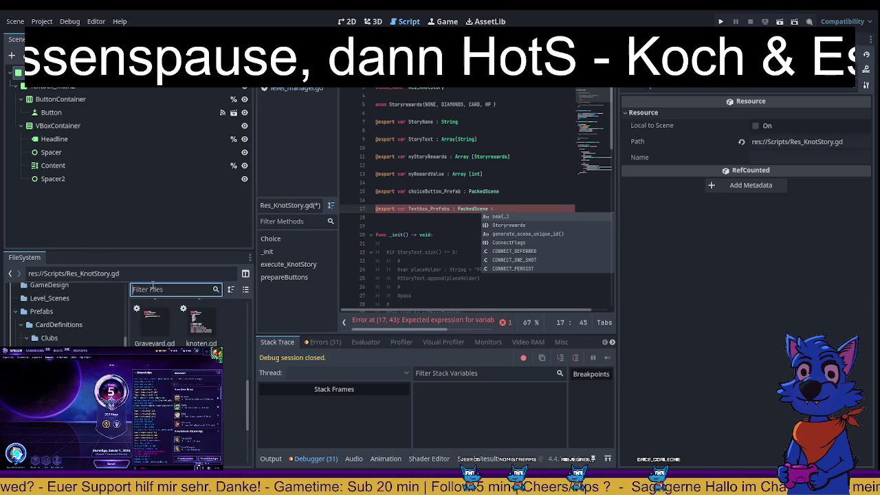
text(e)
key(BackSpace)
text(pa)
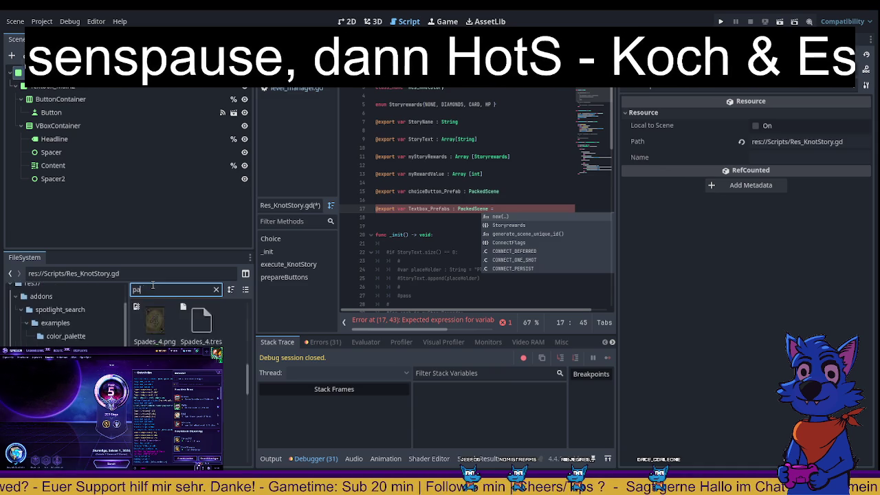
key(BackSpace)
key(BackSpace)
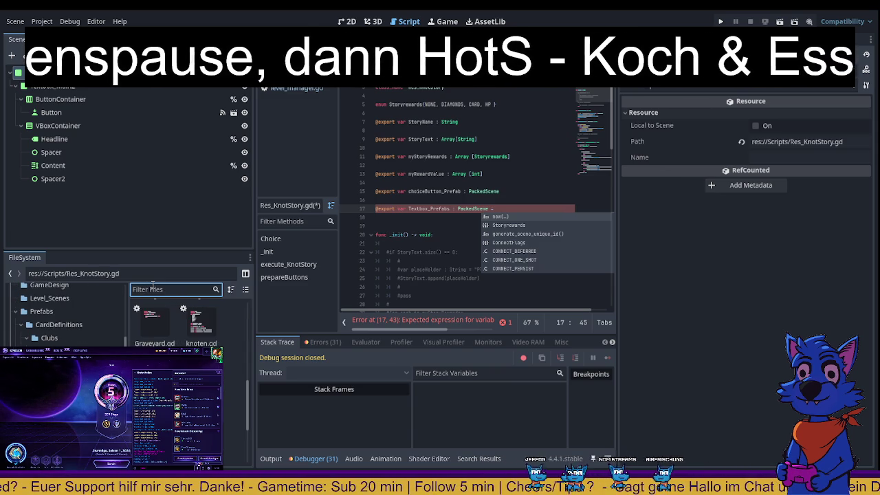
text(pop)
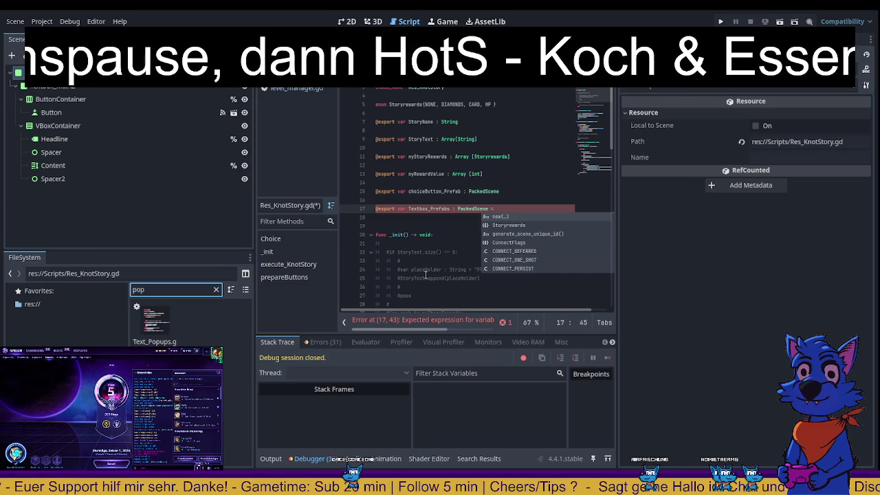
click(216, 290)
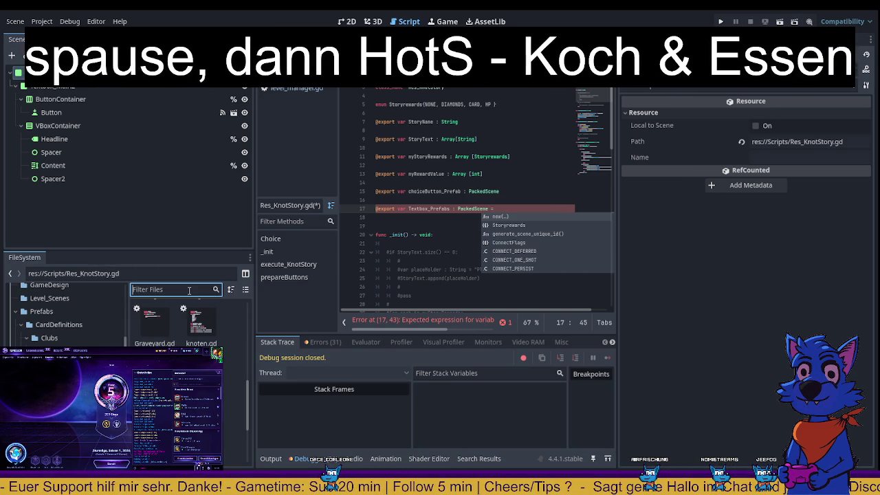
- Filter files by 'text' and select Textbox.tscn, then return to the KnotStory script
text(text)
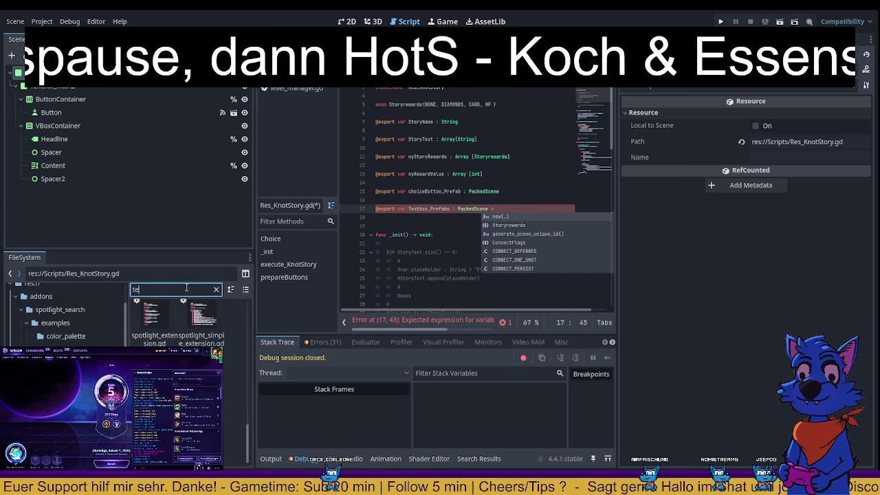
click(136, 324)
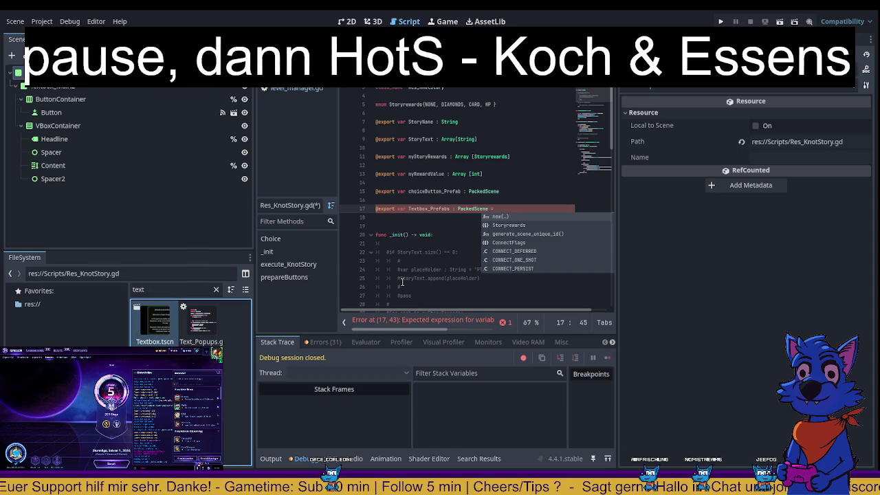
click(421, 264)
scroll(440, 261, down, 4)
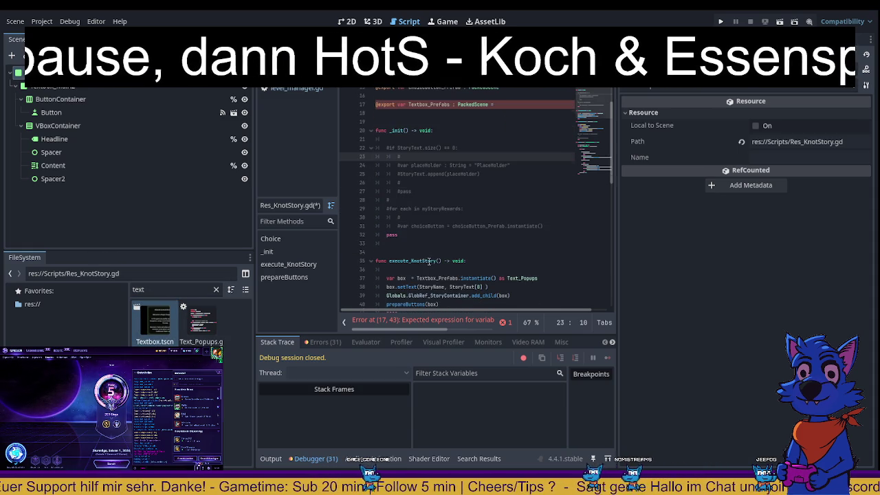
- Assign the Textbox.tscn path to Textbox_Prefabs on line 21 and save
click(429, 105)
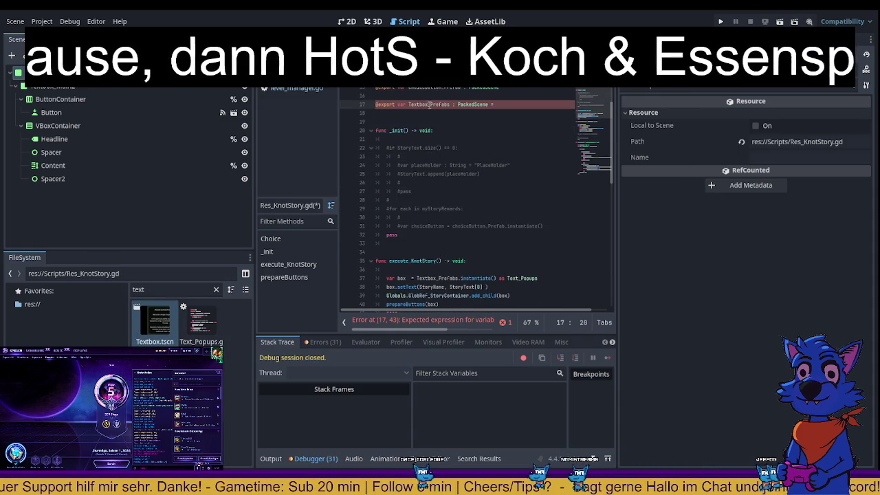
click(410, 139)
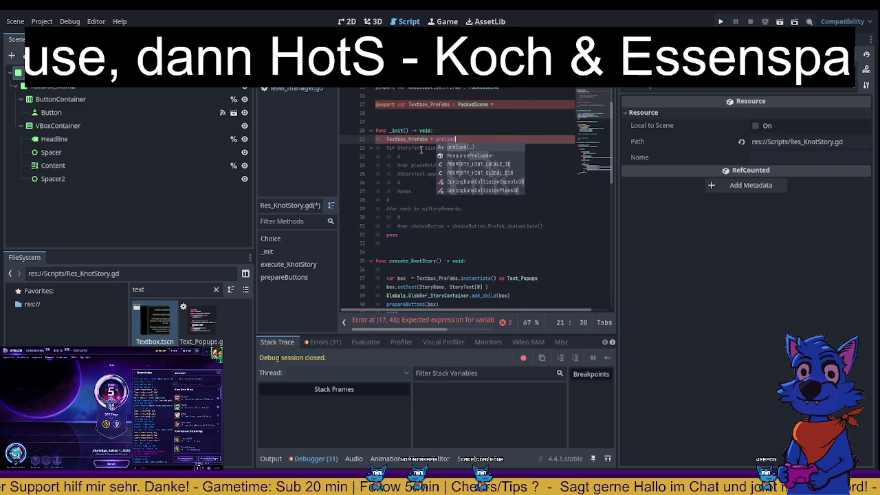
text("res://Prefabs/UI_Elements/dropable_card.tscn")
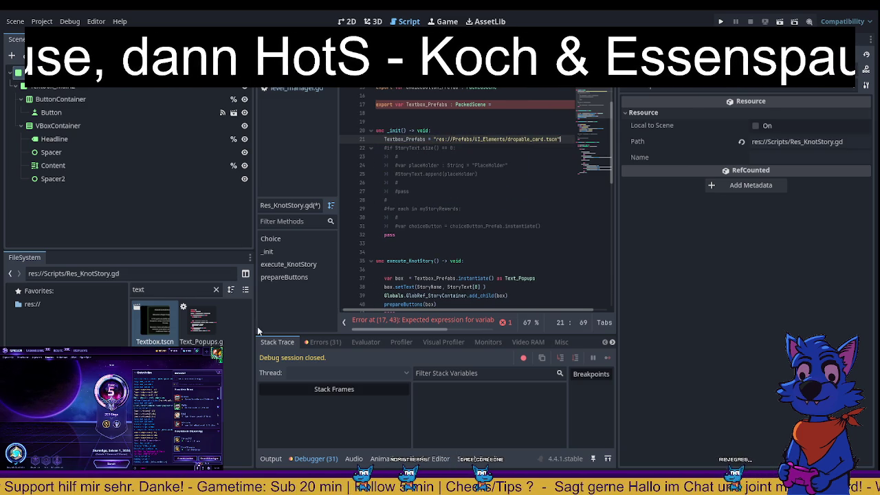
drag(567, 140, 448, 139)
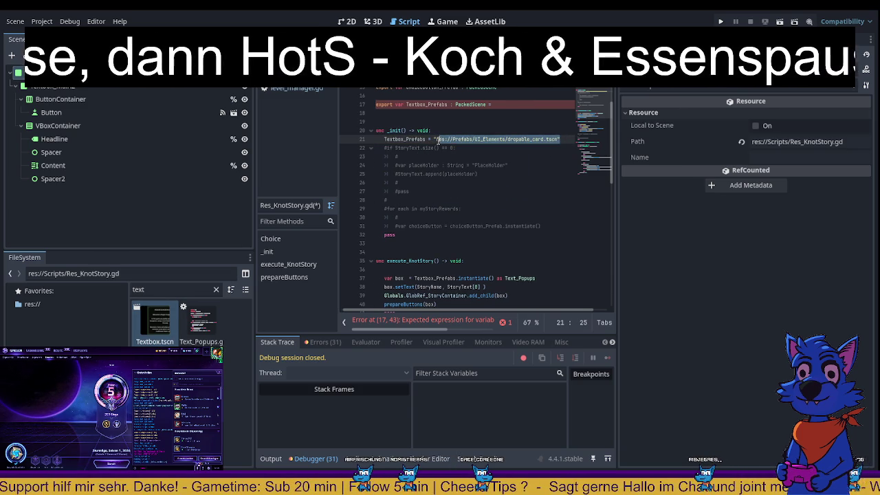
key(ctrl+v)
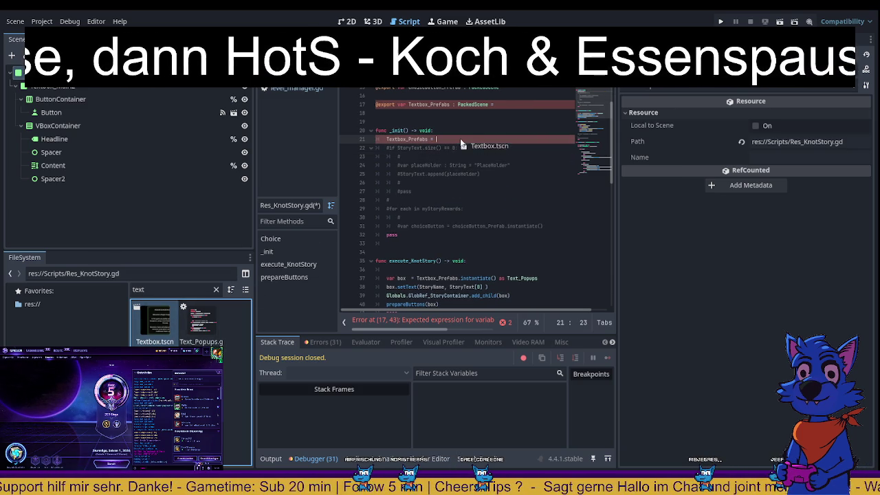
click(485, 186)
key(ctrl+s)
click(505, 106)
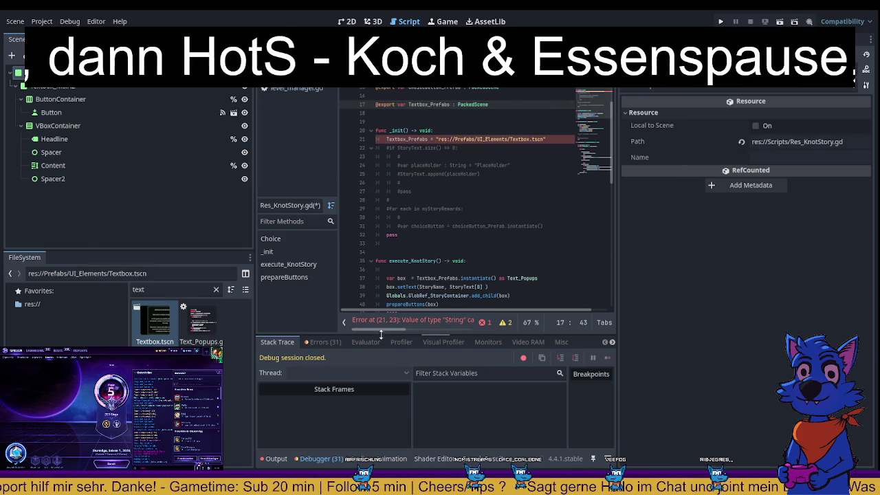
- Wrap the Textbox.tscn path in preload() and save the script
drag(407, 329, 458, 331)
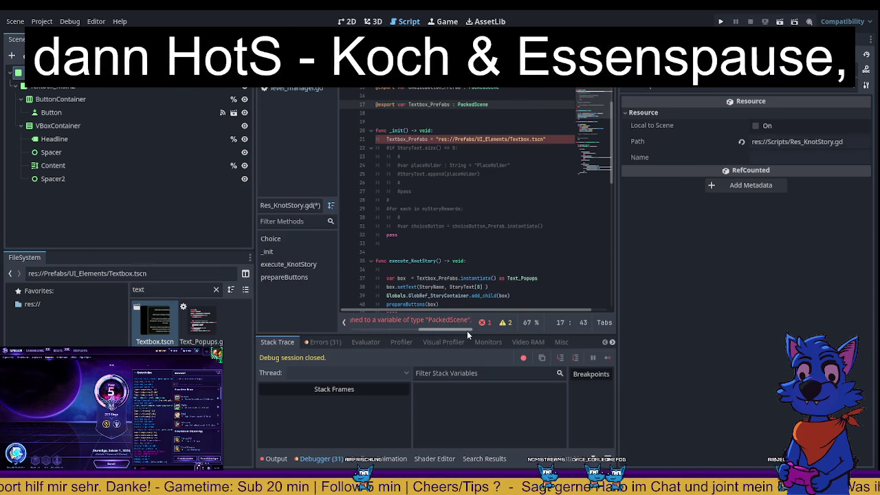
click(438, 139)
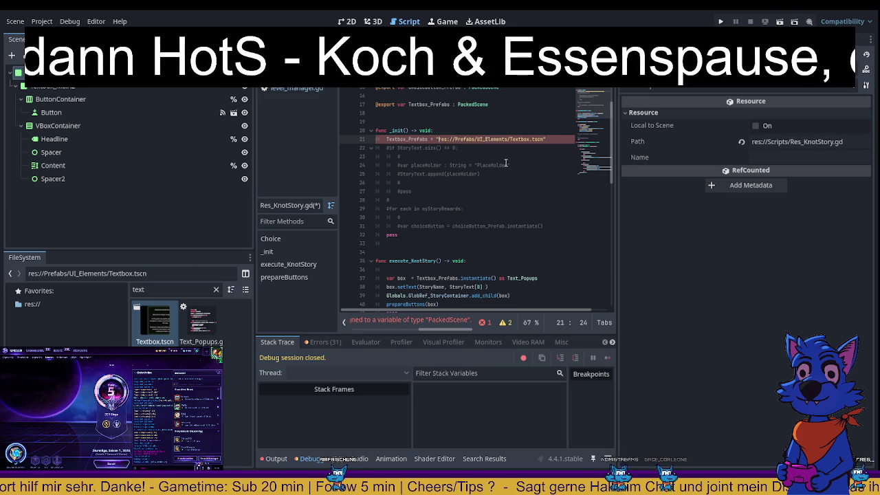
text(preload()
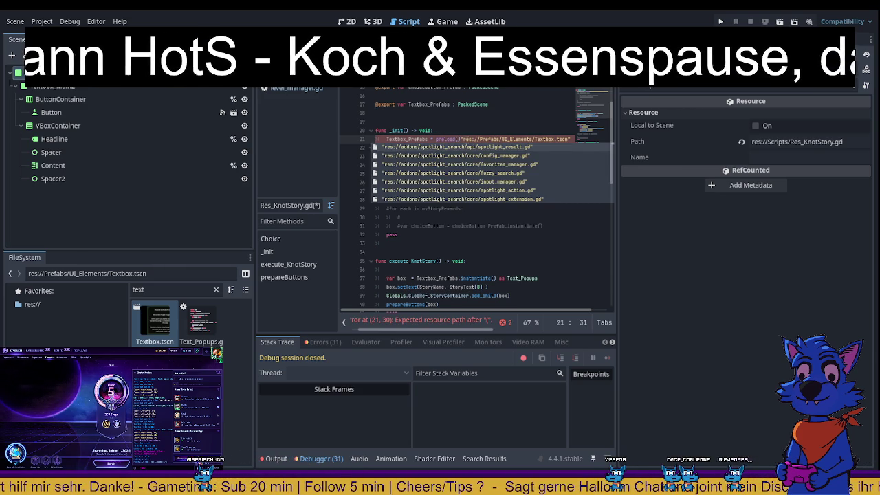
key(Delete)
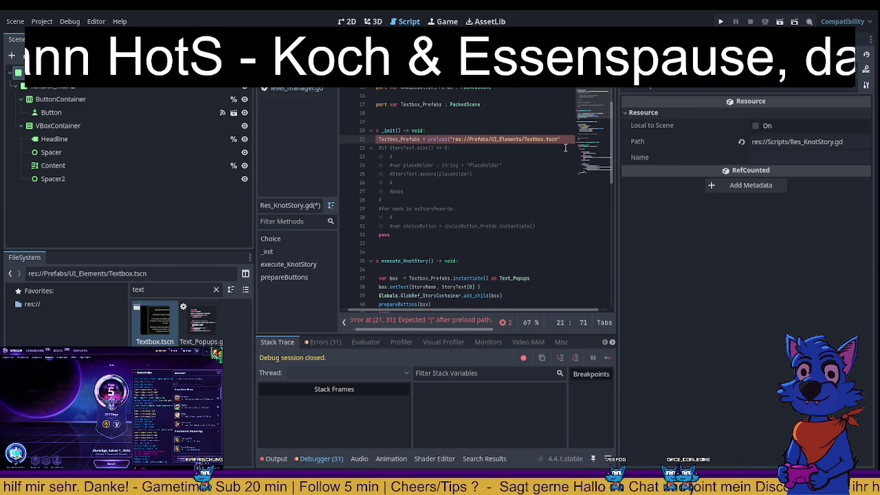
key(End)
text())
click(533, 200)
key(ctrl+s)
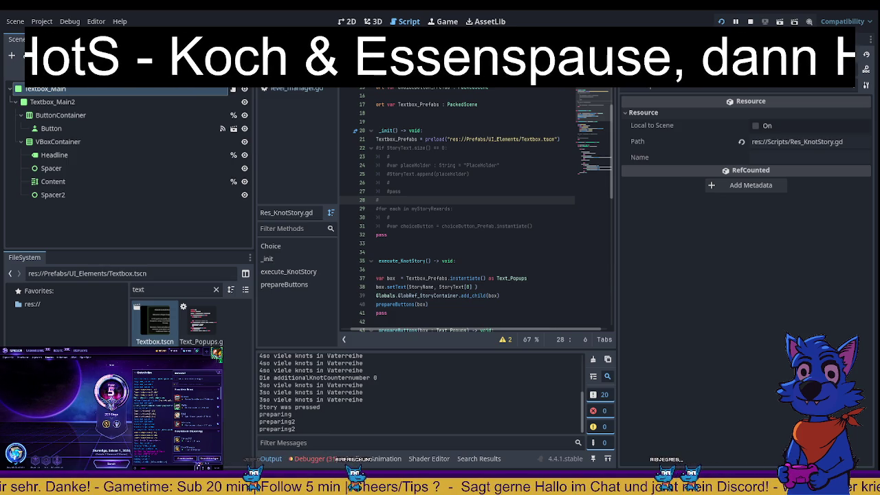
- Stop the test run that uses the preloaded textbox scene
key(F8)
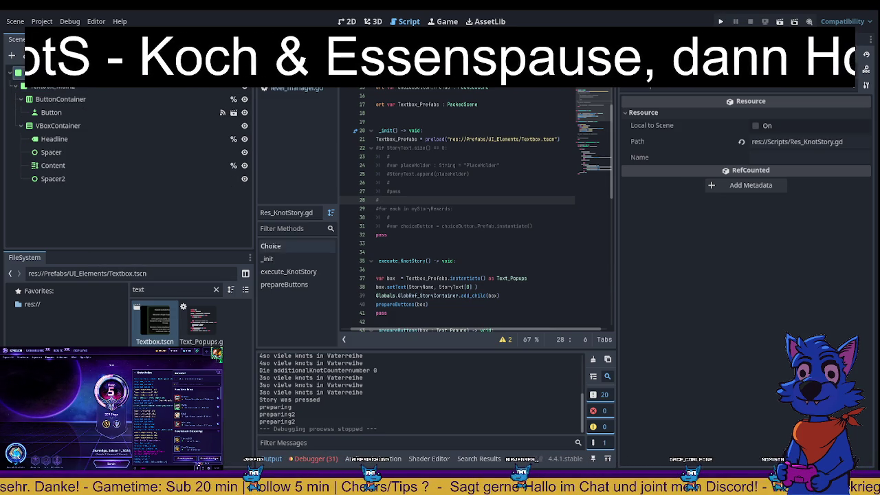
- Launch the game, stop it, and relaunch it to retest the knot story
key(F5)
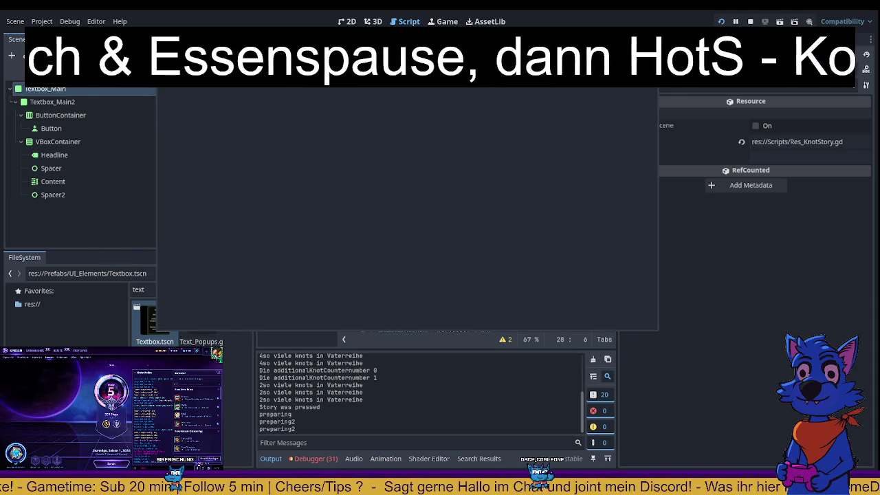
key(F8)
key(F5)
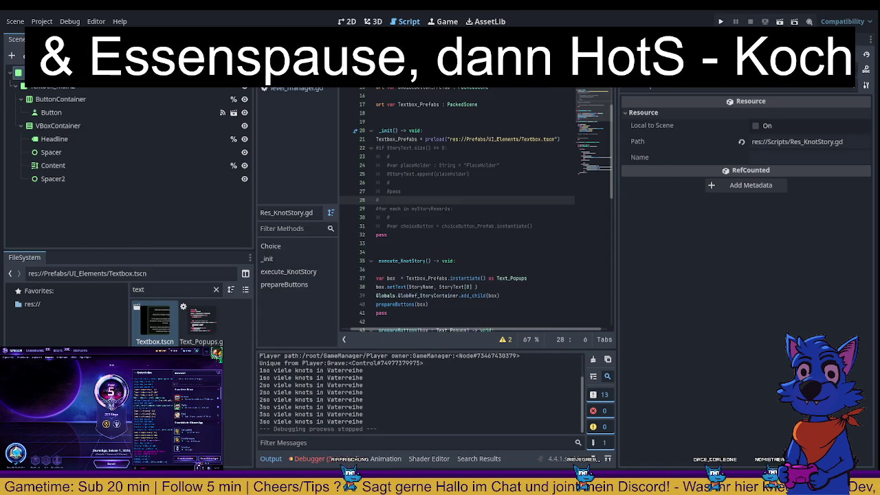
key(F5)
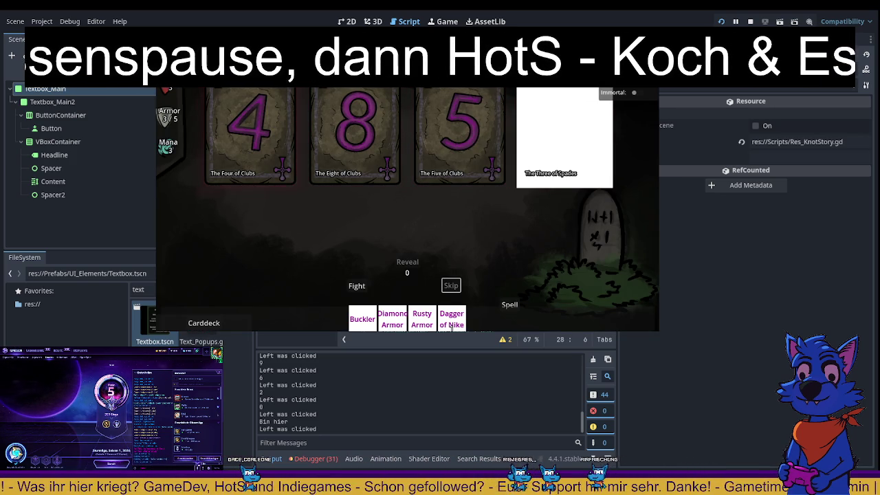
- Close the game after testing the Buckler, Diamond Armor, Rusty Armor and Dagger of Nike choices
key(F8)
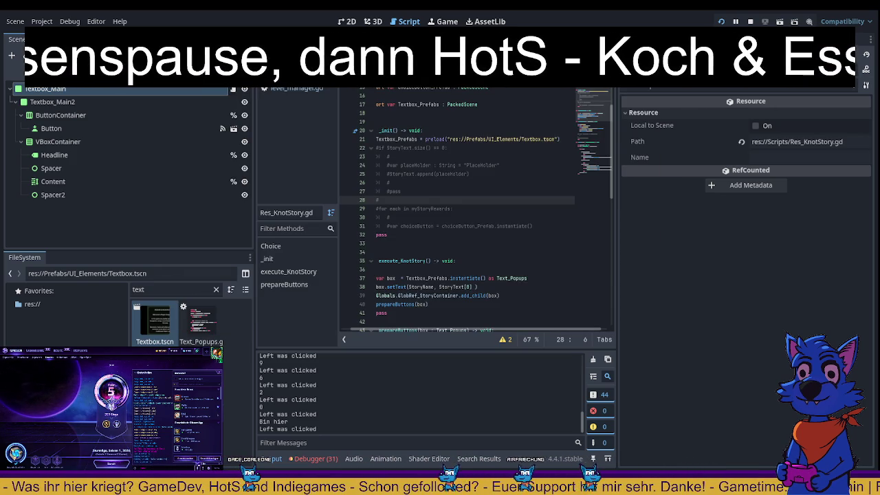
- Relaunch the game and enter the map's Entry node to deal four cards
key(F5)
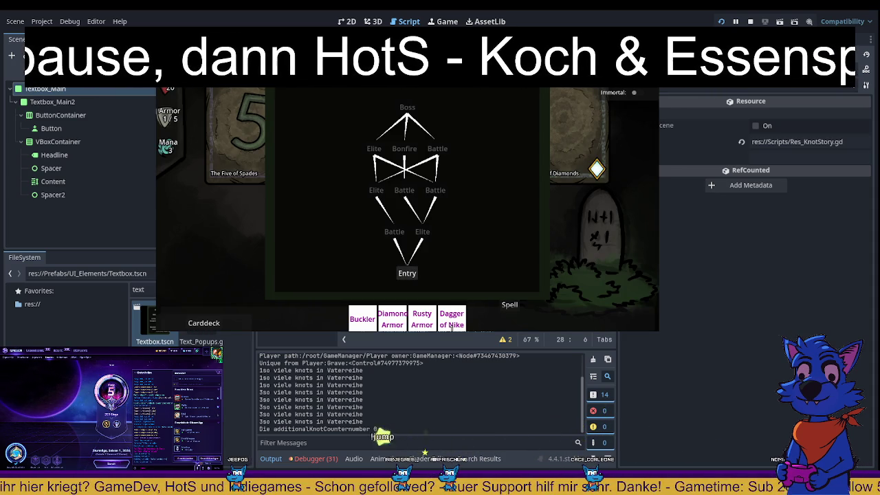
click(407, 273)
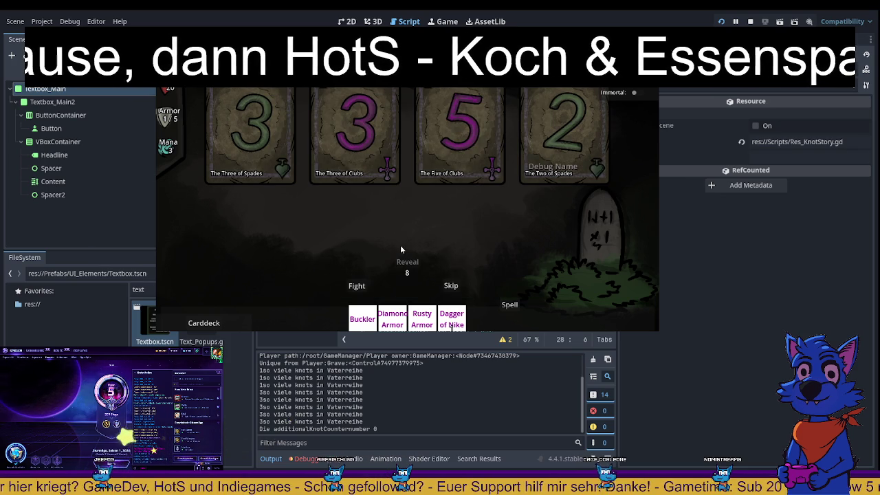
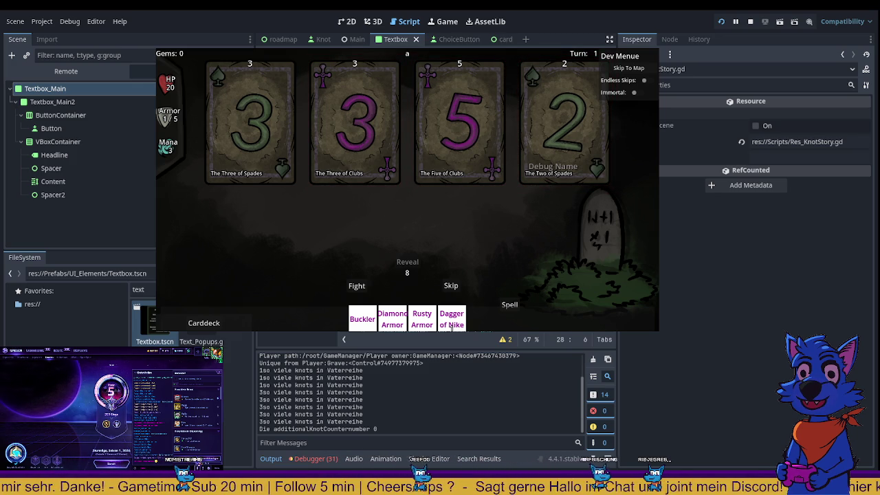
- Stop the running game, widen the script editor and scroll down to prepareButtons
key(F8)
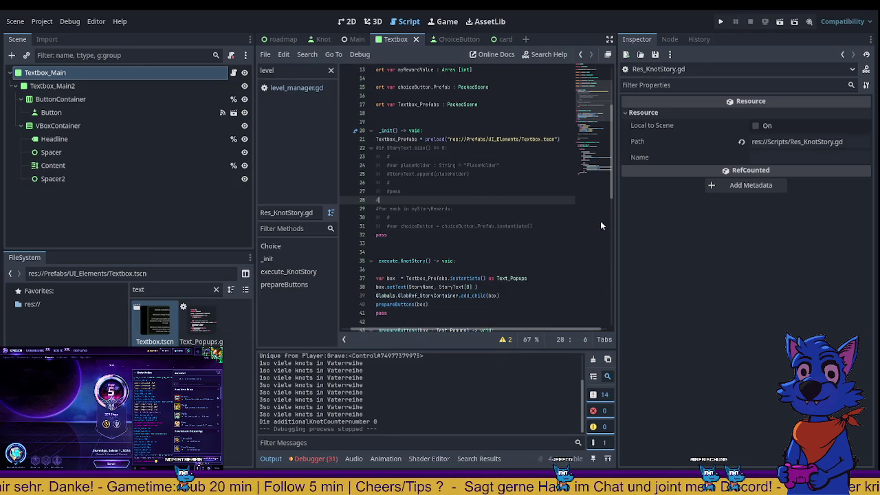
drag(616, 234, 774, 234)
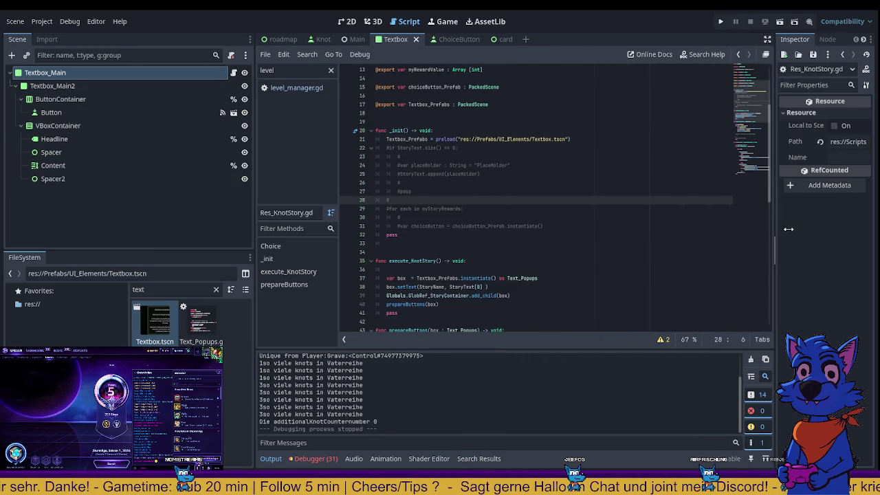
click(500, 183)
scroll(500, 184, up, 4)
scroll(474, 166, down, 4)
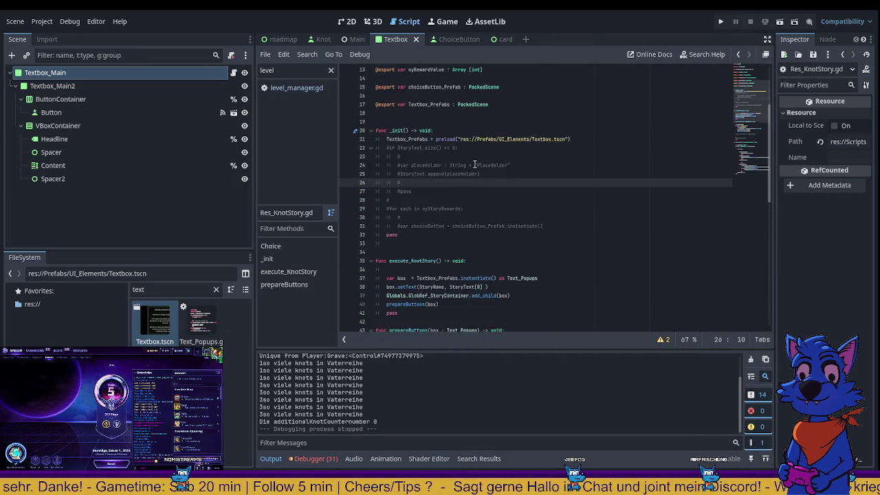
scroll(475, 165, down, 2)
scroll(464, 235, down, 2)
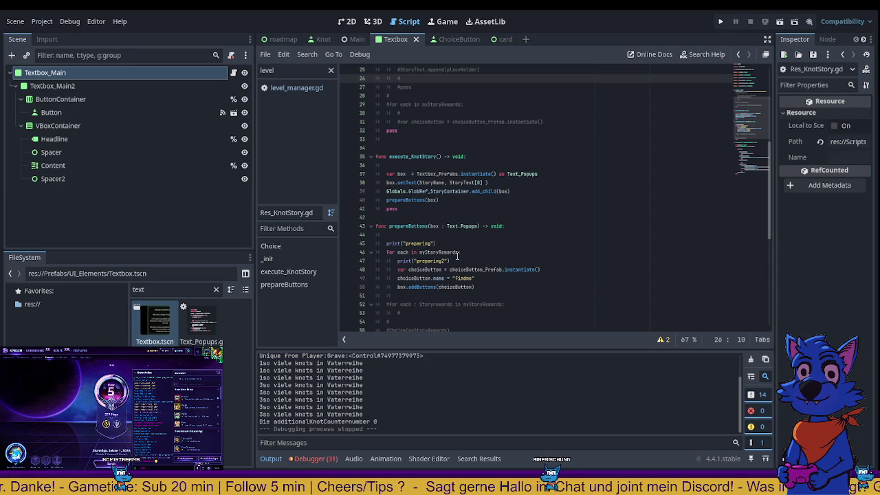
- Add a new choiceButton.text line below the findme name line
click(484, 277)
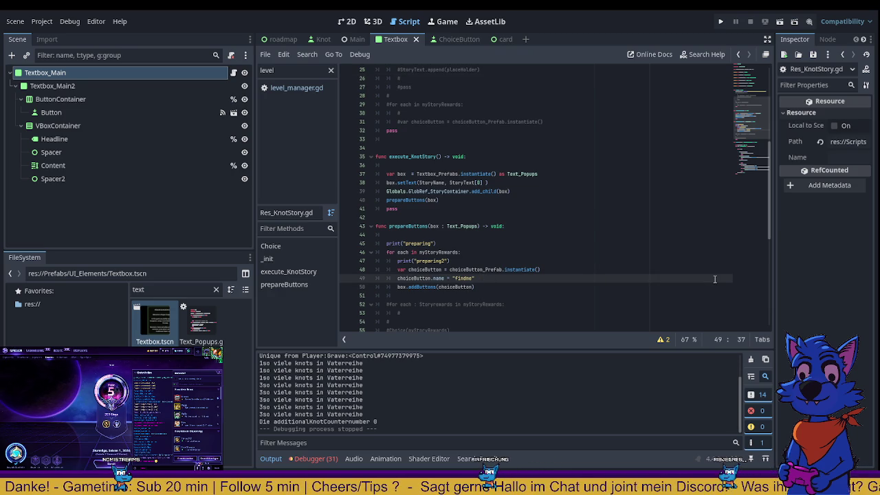
key(Return)
text(choc)
key(BackSpace)
key(BackSpace)
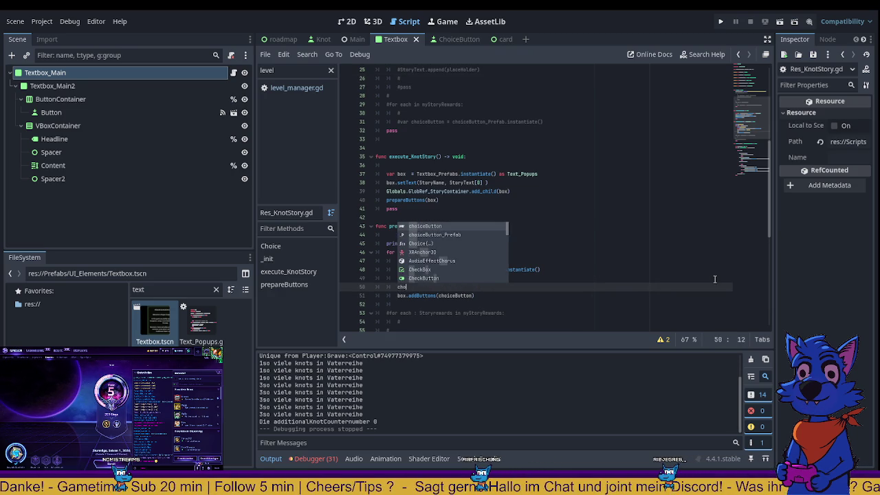
text(oiceButton.)
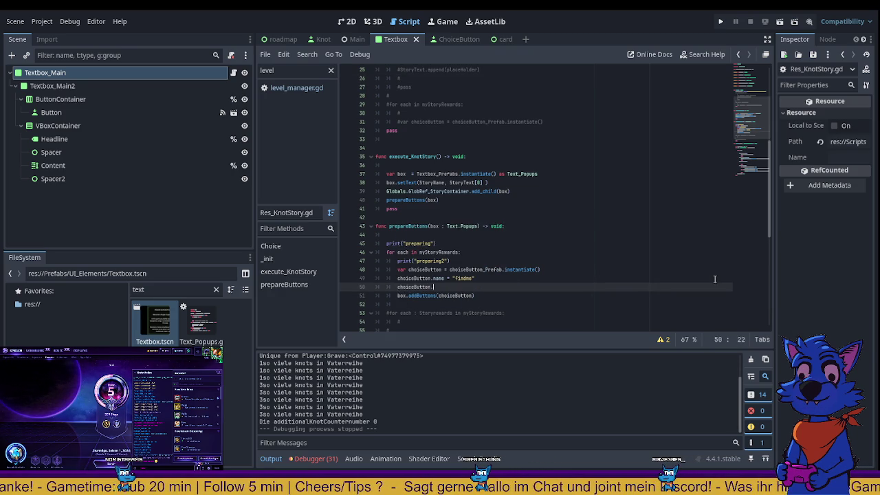
text(text)
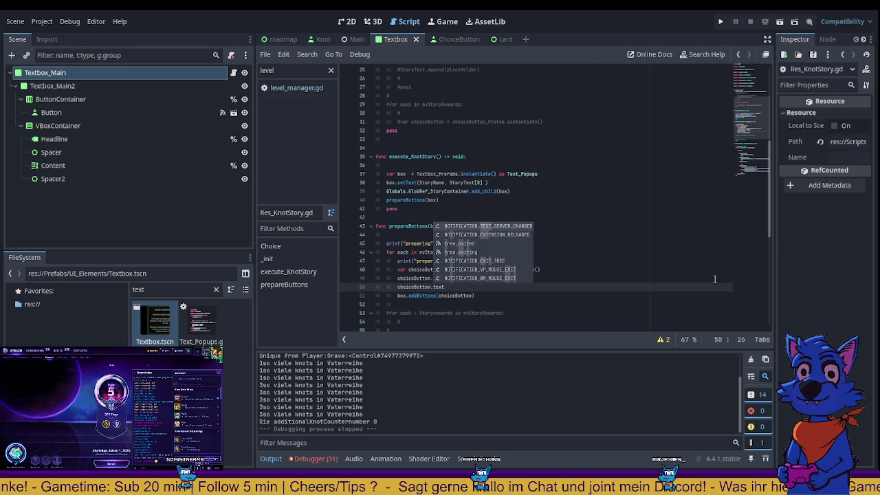
key(Escape)
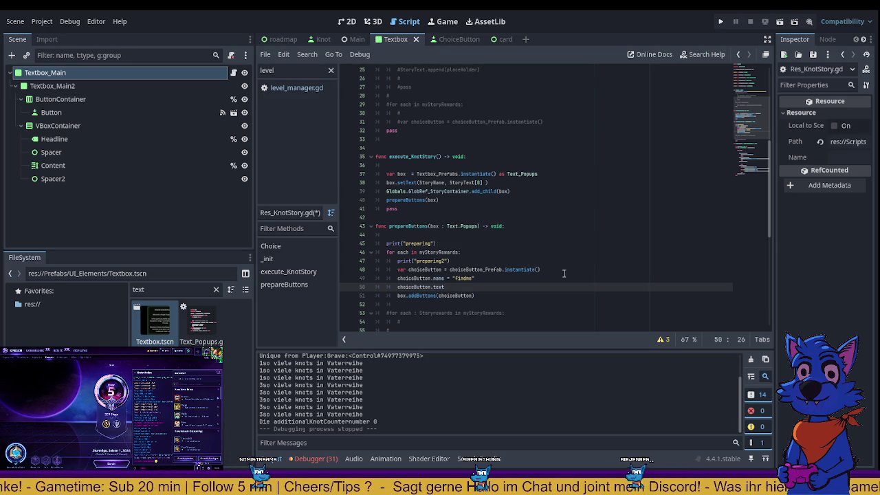
- Declare choiceButton as ': Button' and leave the unfinished `choiceButton.text =` assignment
key(Up)
key(Up)
text(: Button)
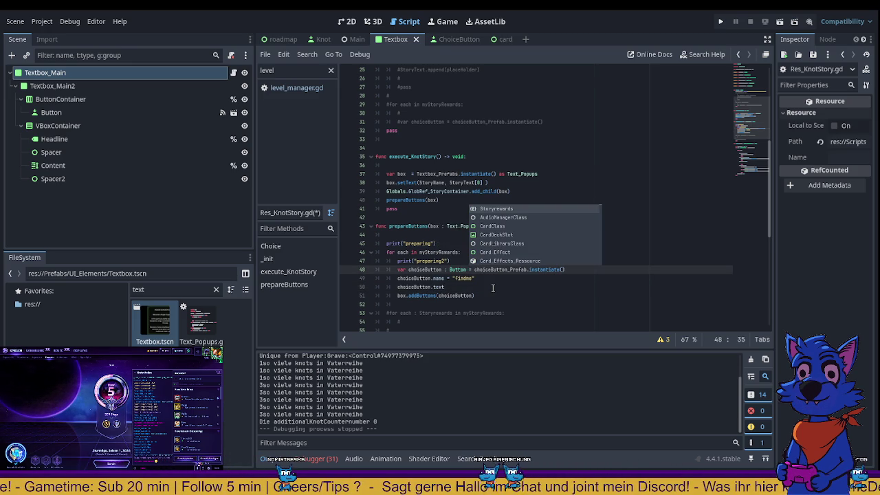
click(469, 289)
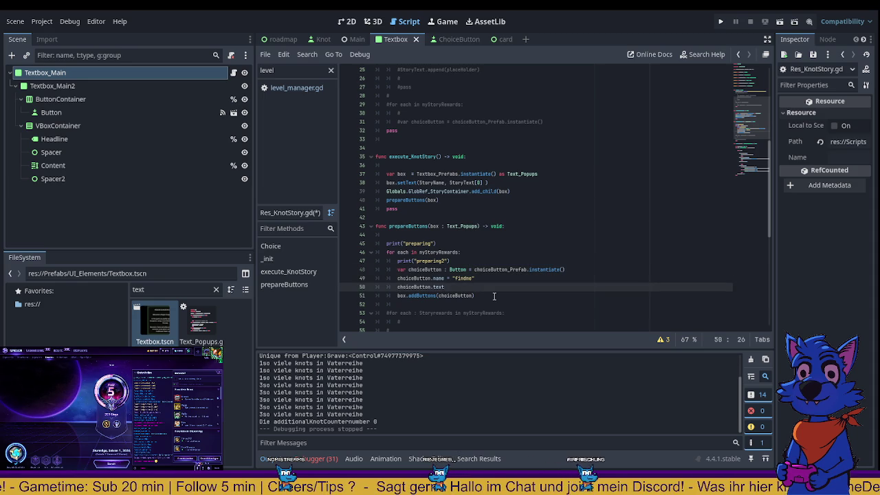
text(xt)
key(Escape)
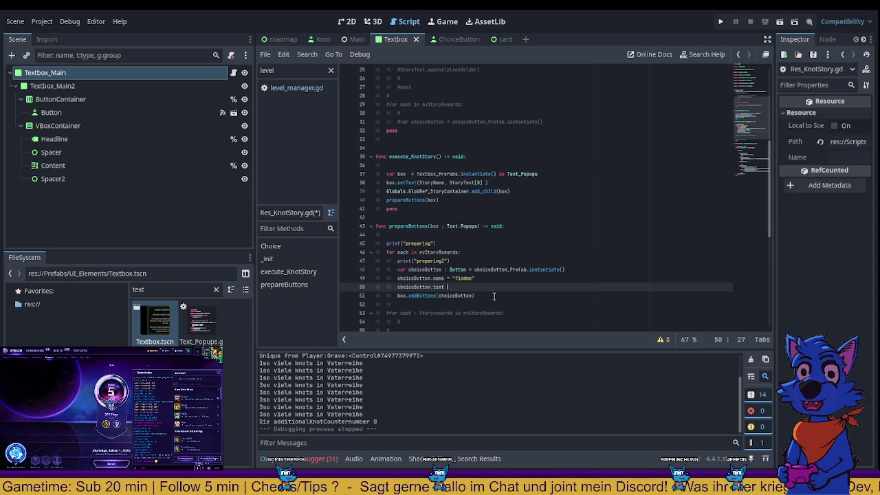
text(=)
key(Page_Up)
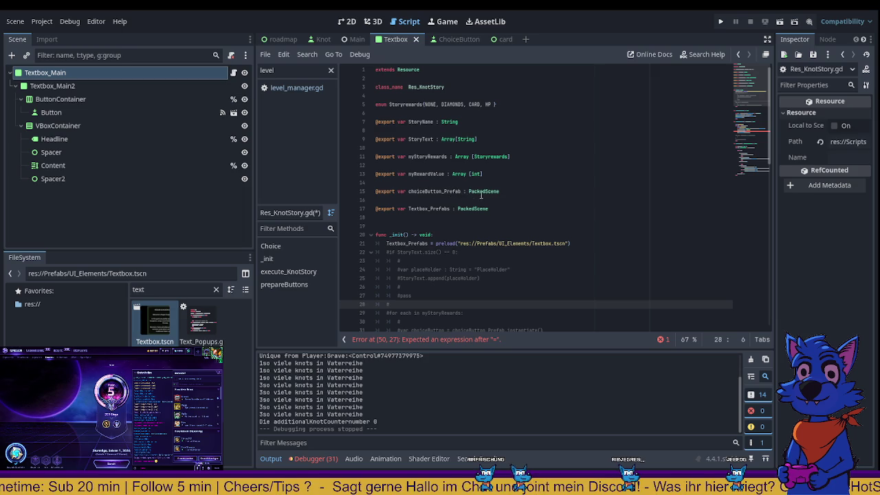
- Highlight the uses of myStoryRewards and compare them with line 50's text assignment
double_click(430, 157)
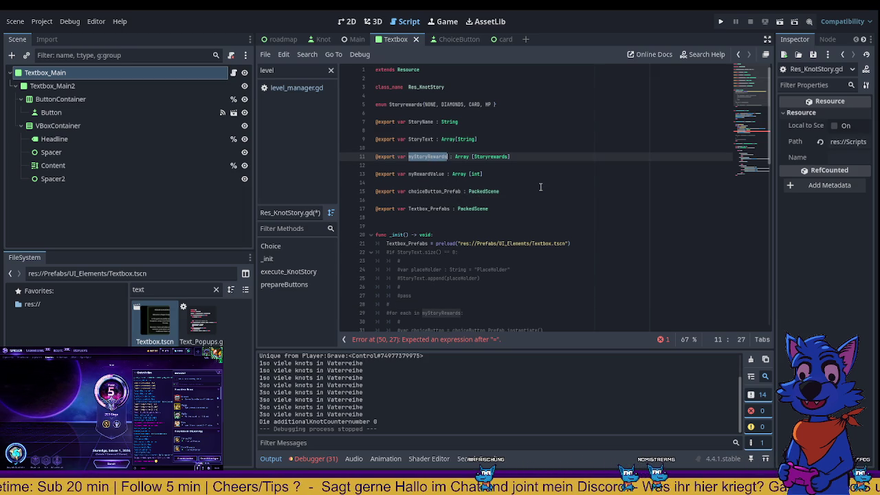
scroll(541, 187, down, 1)
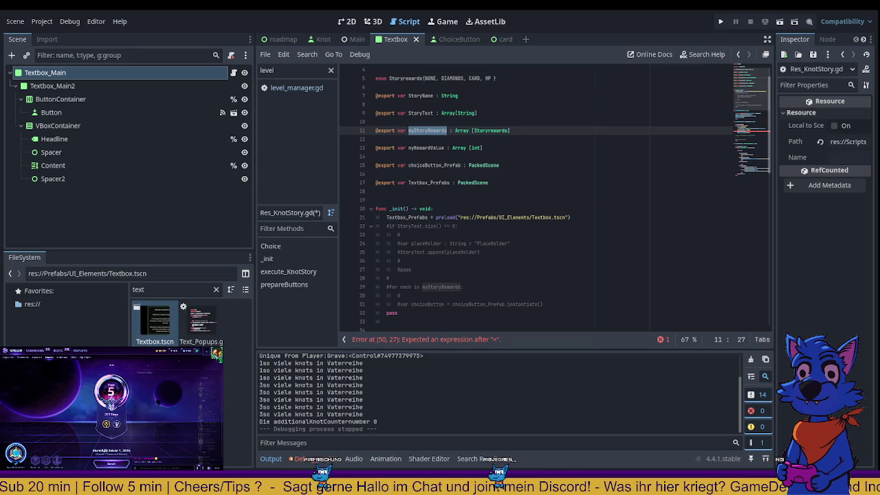
scroll(577, 236, down, 1)
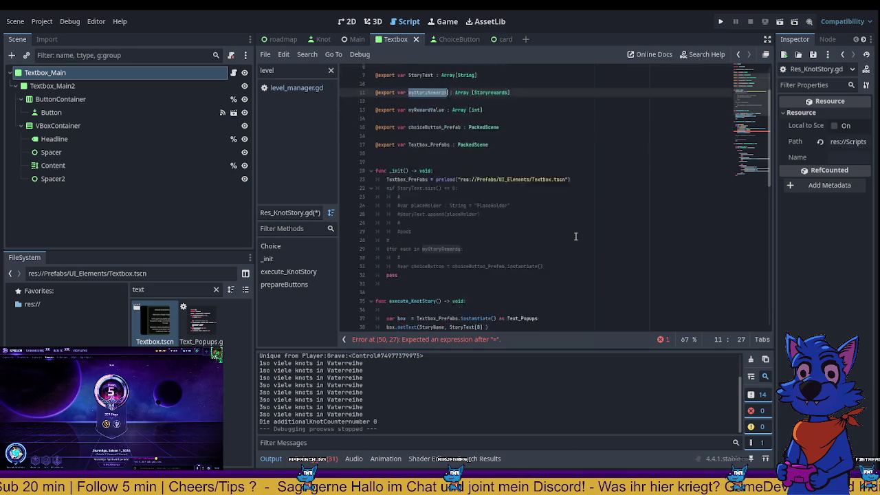
scroll(576, 237, down, 7)
click(495, 261)
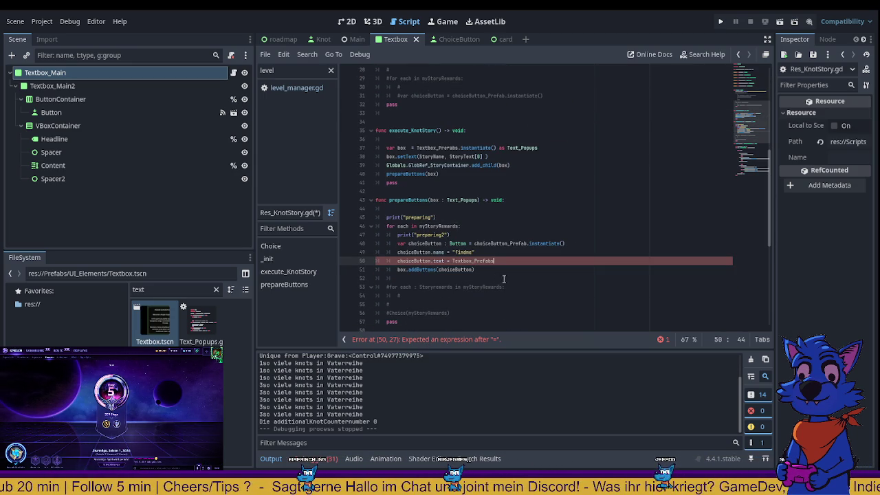
scroll(502, 278, up, 9)
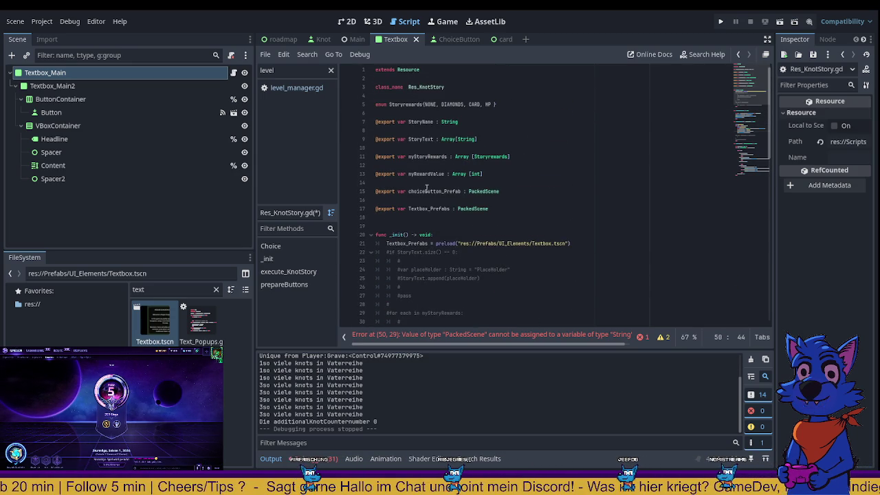
double_click(427, 156)
scroll(457, 232, down, 10)
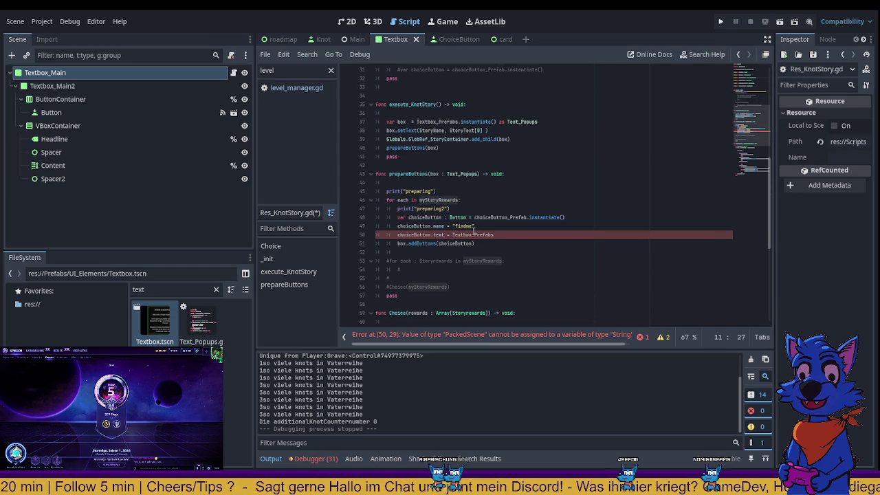
- Replace Textbox_Prefabs on line 50 with the loop variable each
double_click(404, 200)
key(ctrl+c)
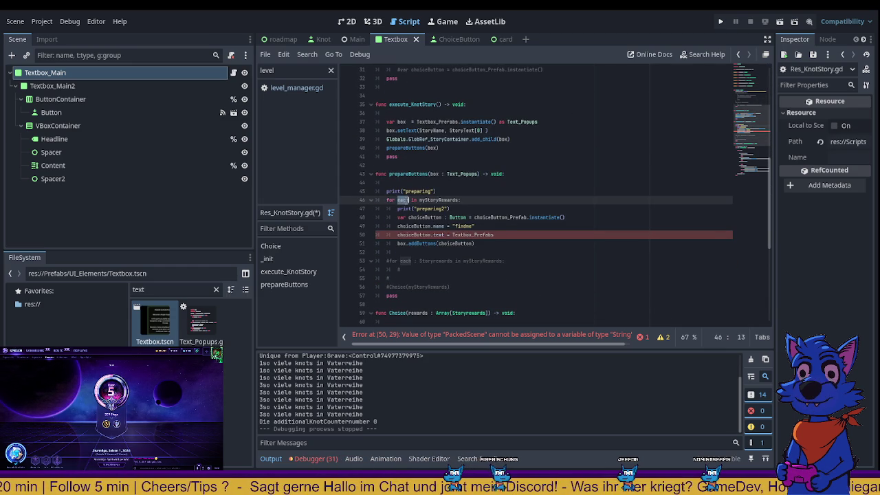
double_click(473, 235)
key(ctrl+v)
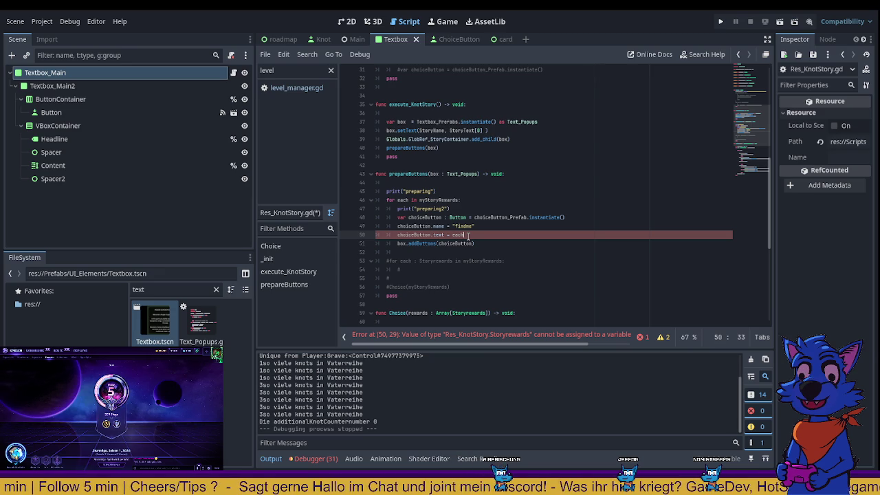
- Paste myStoryRewards in front of each on line 50
key(BackSpace)
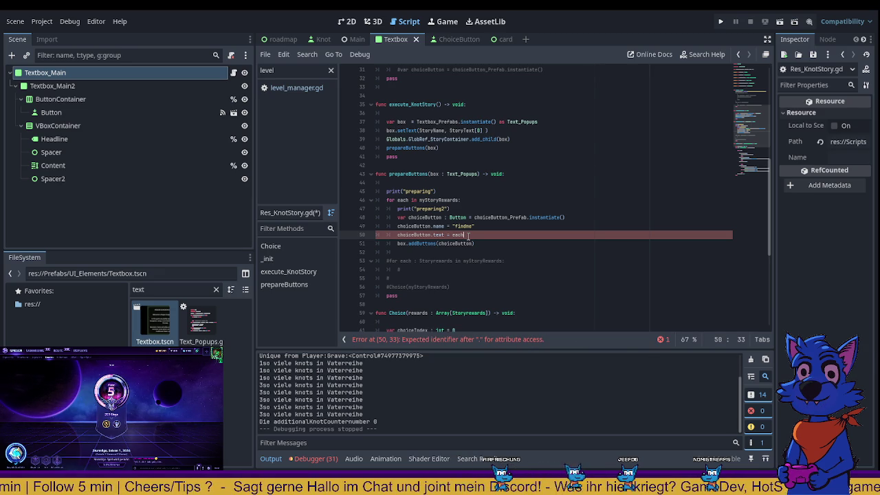
double_click(453, 200)
key(ctrl+c)
click(452, 235)
key(ctrl+v)
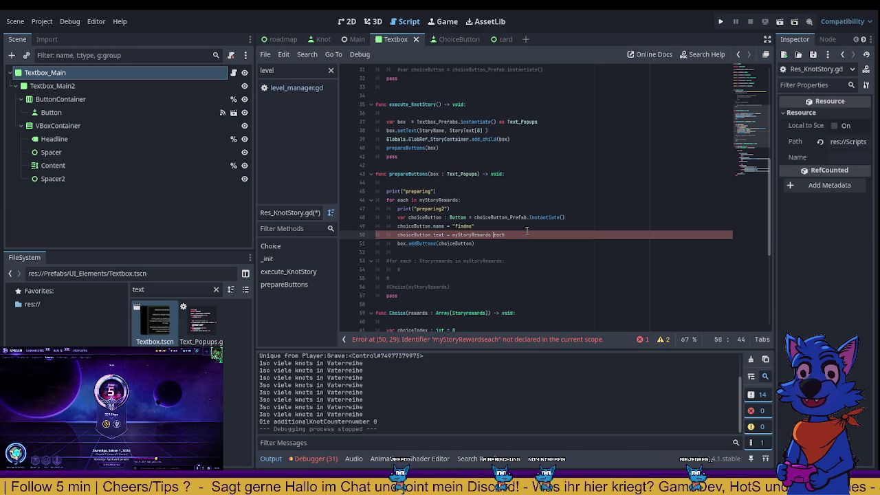
- Make the expression read myStoryRewards[each].getkey
key(Left)
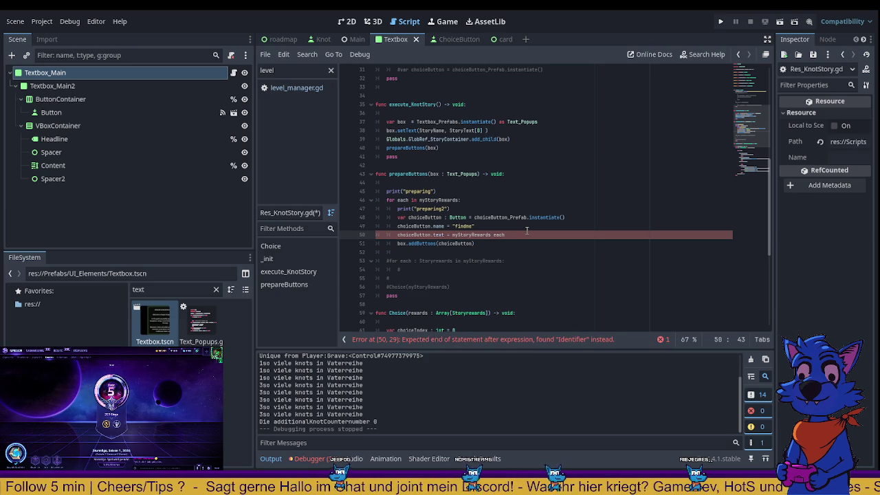
text([)
key(Right)
key(BackSpace)
key(End)
text(.get)
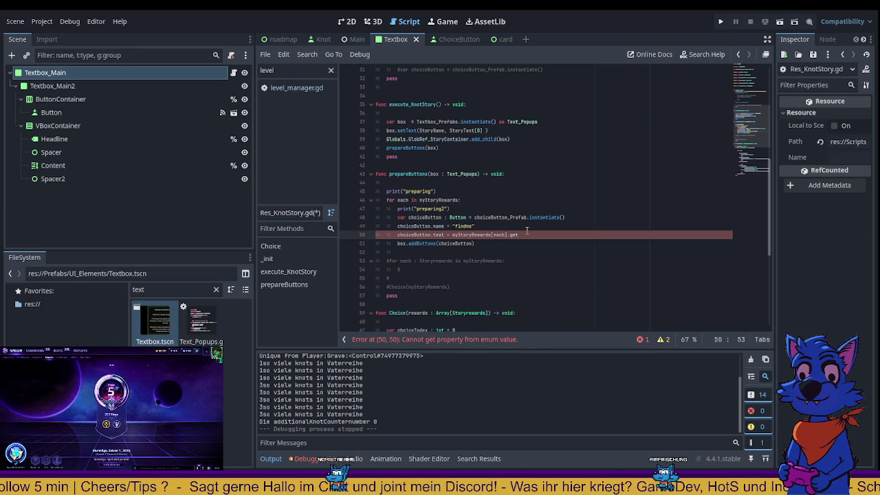
text(key)
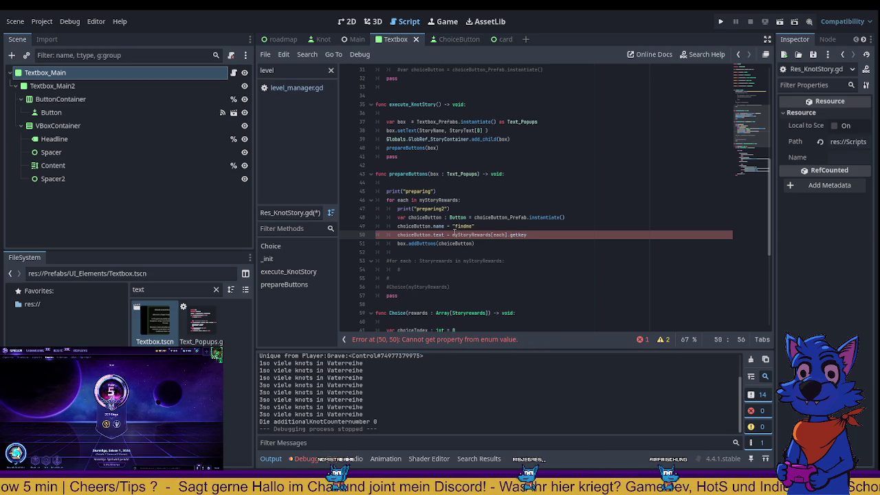
drag(452, 235, 537, 239)
scroll(518, 224, up, 10)
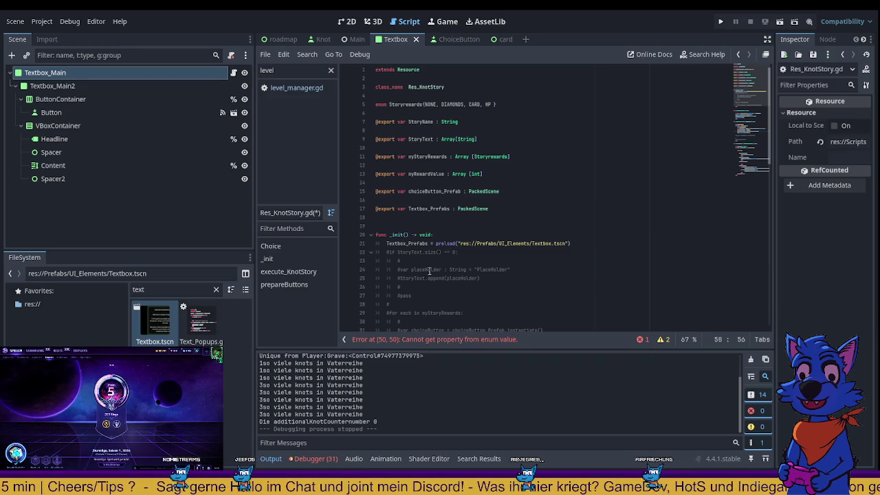
- Find and select the Storyrewards enum name declared on line 5
scroll(509, 269, down, 2)
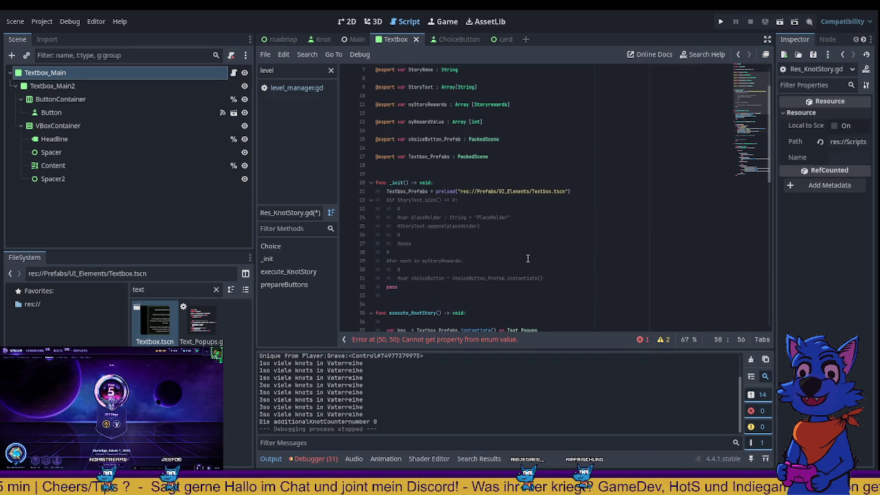
scroll(520, 259, down, 3)
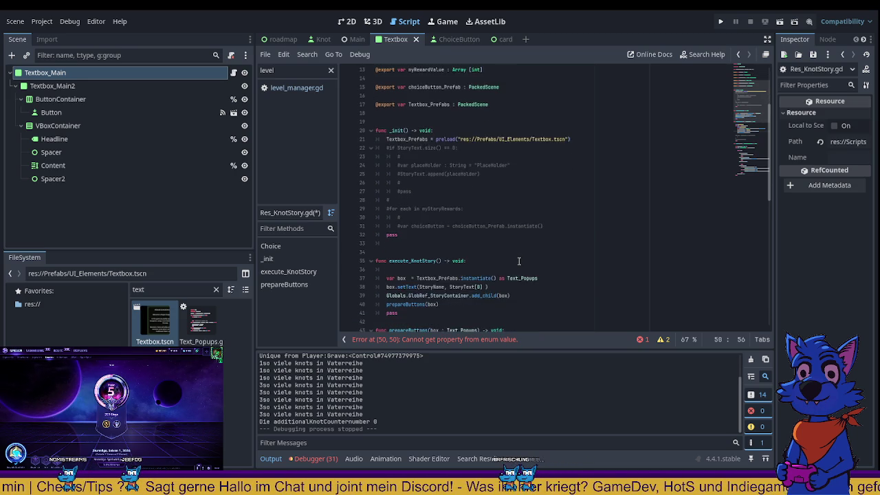
scroll(520, 261, up, 5)
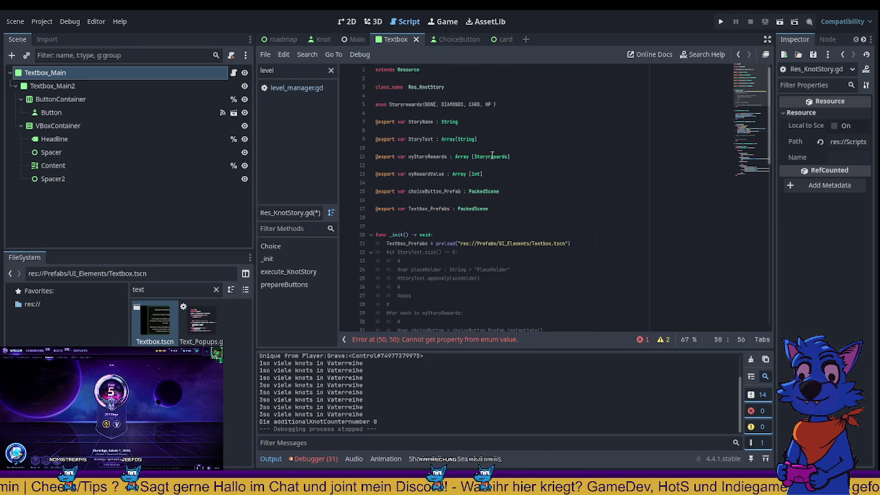
double_click(491, 157)
double_click(406, 105)
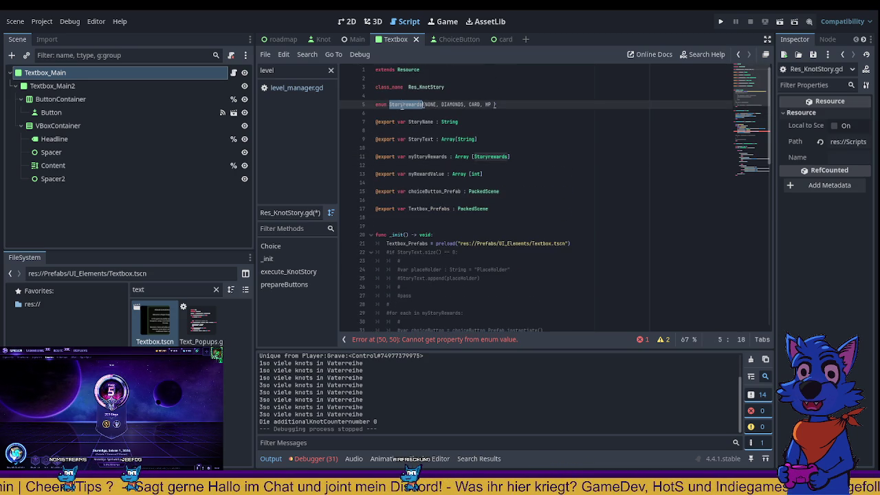
click(377, 104)
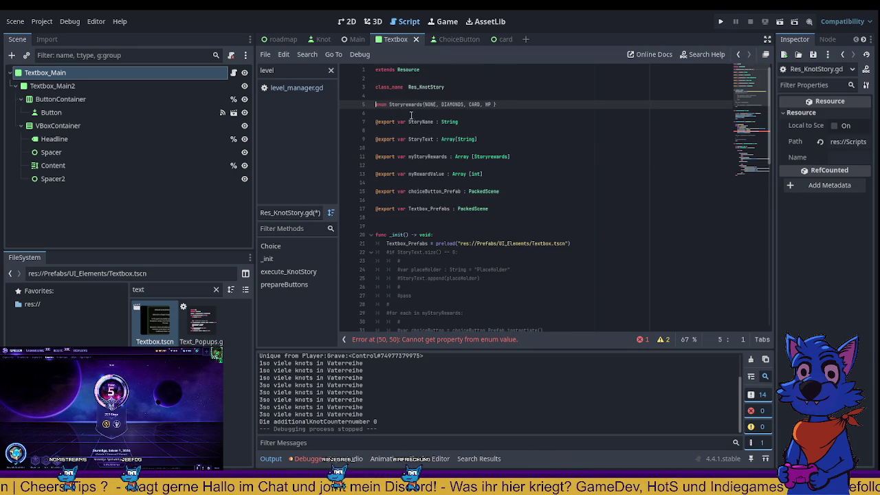
double_click(406, 105)
scroll(482, 182, down, 8)
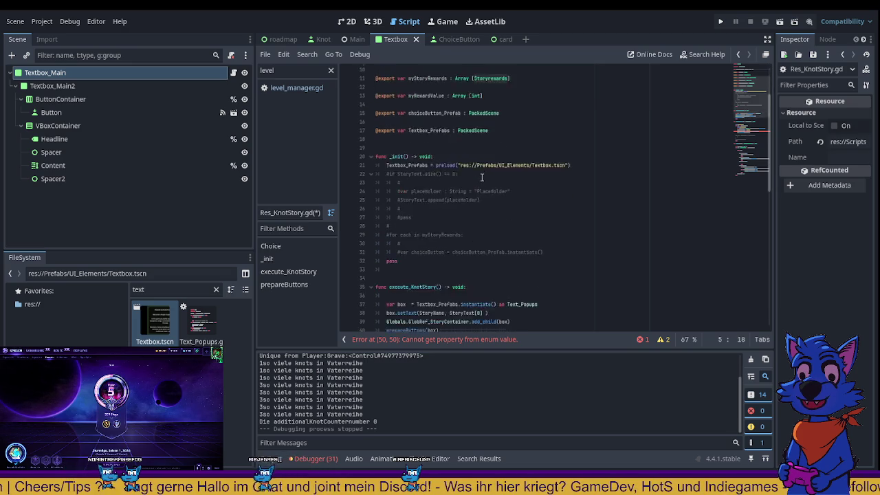
scroll(482, 182, down, 1)
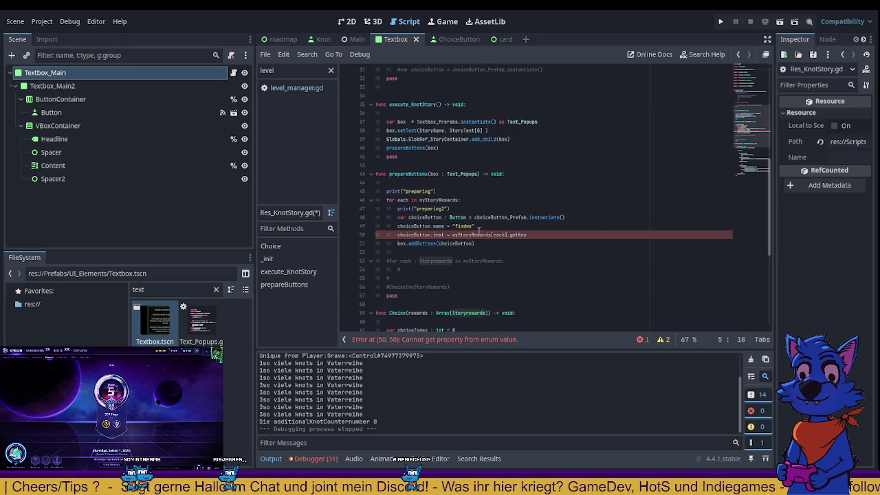
- Rewrite line 50 as `choiceButton.text = Storyrewards.`, removing the old myStoryRewards[each].getkey expression
click(451, 235)
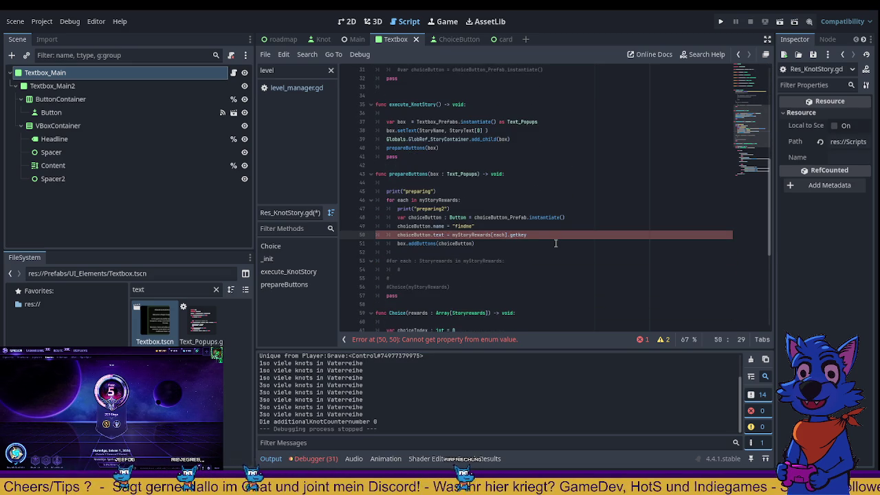
text(Storyrewards )
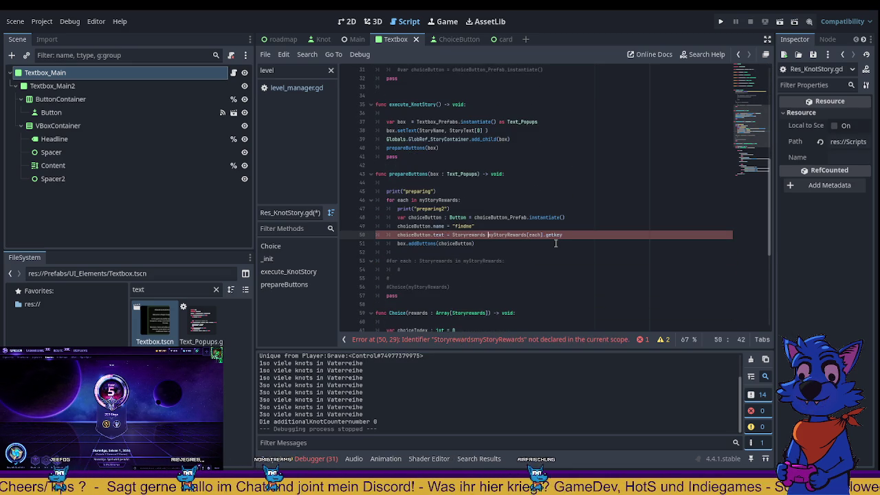
text([each)
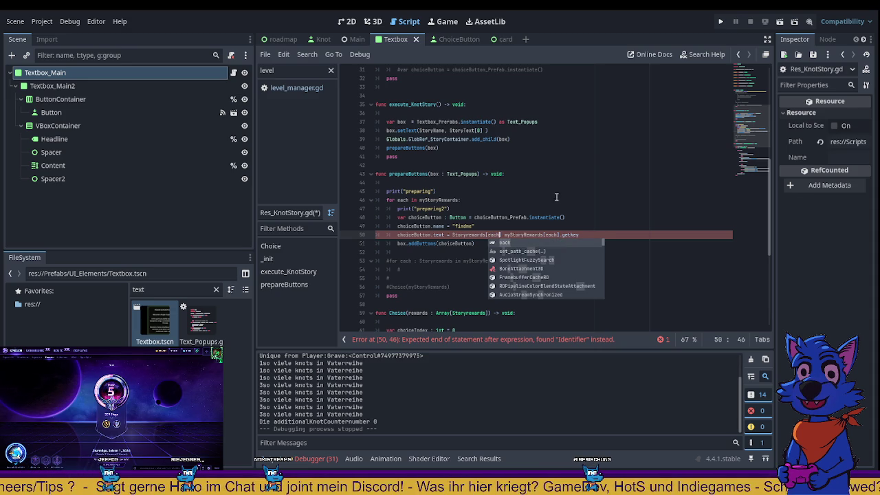
key(Escape)
drag(506, 234, 650, 235)
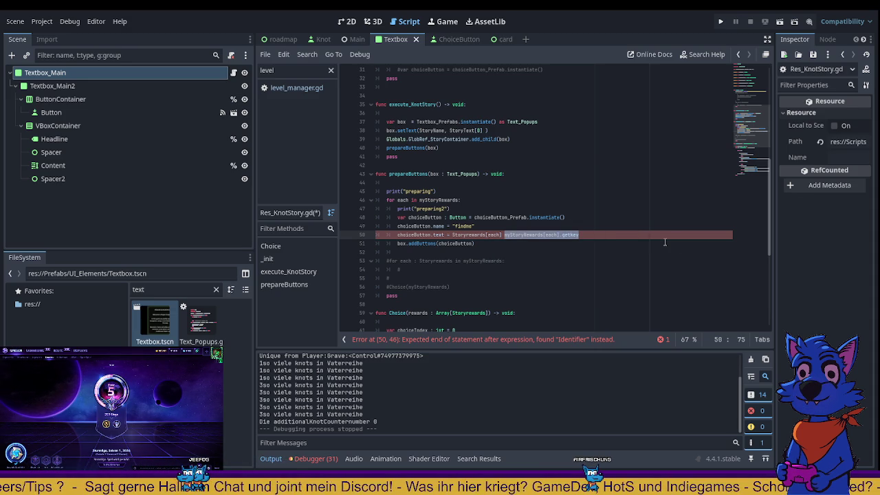
key(BackSpace)
key(BackSpace)
key(BackSpace)
key(BackSpace)
key(BackSpace)
key(BackSpace)
text(.)
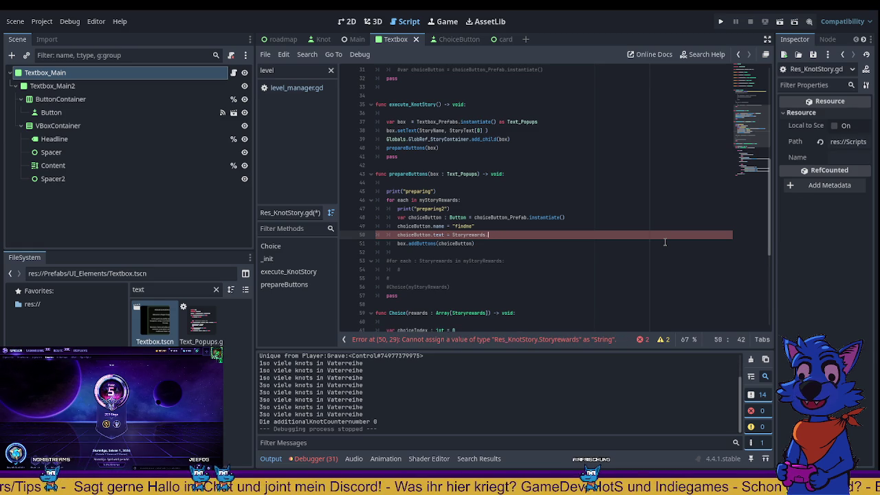
text(get_n)
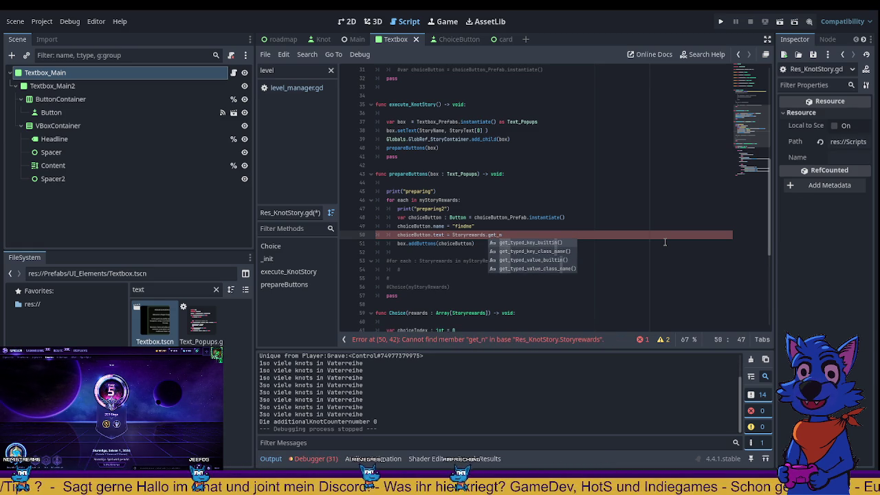
- Set the button text to Storyrewards.find_key(each) and save the script
key(BackSpace)
key(BackSpace)
key(BackSpace)
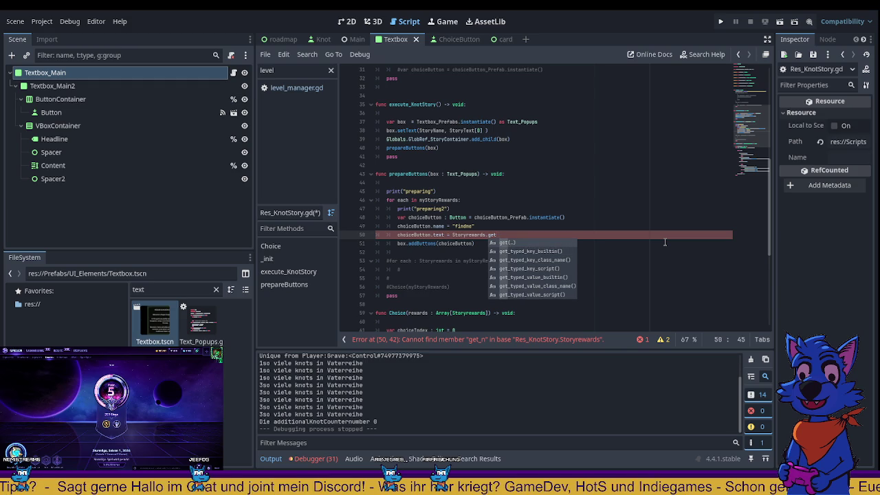
key(BackSpace)
key(BackSpace)
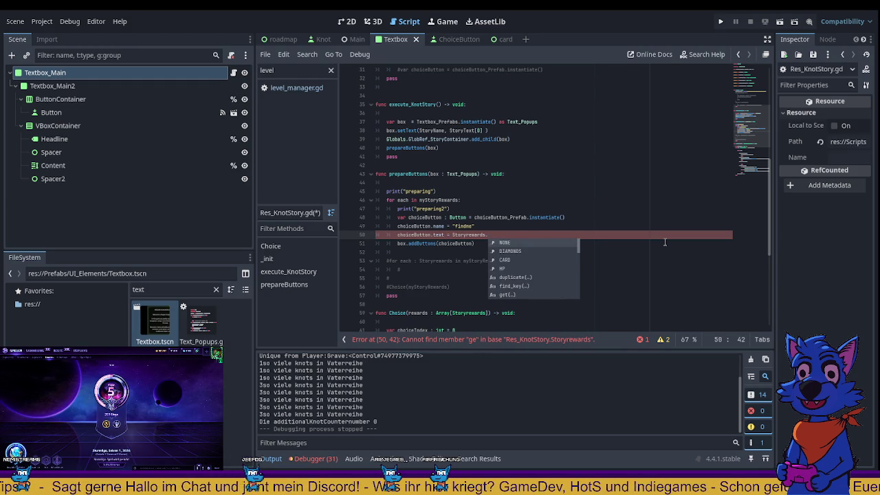
text(fin)
key(Return)
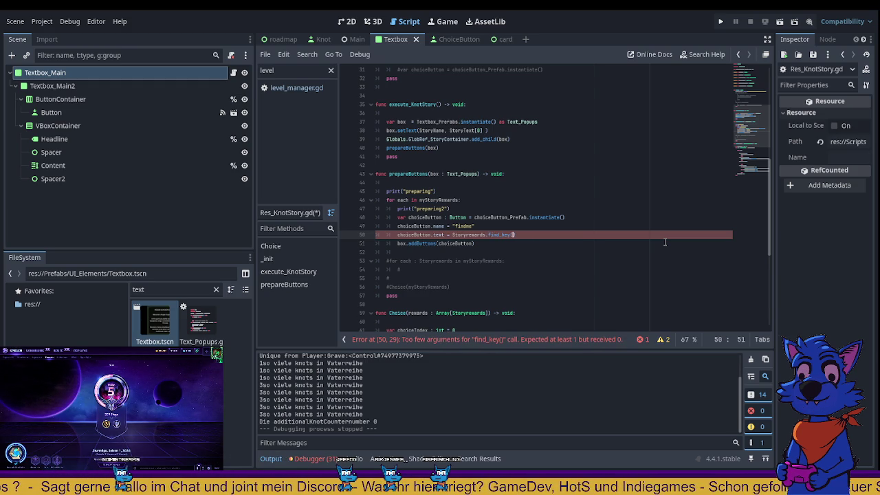
text(each)
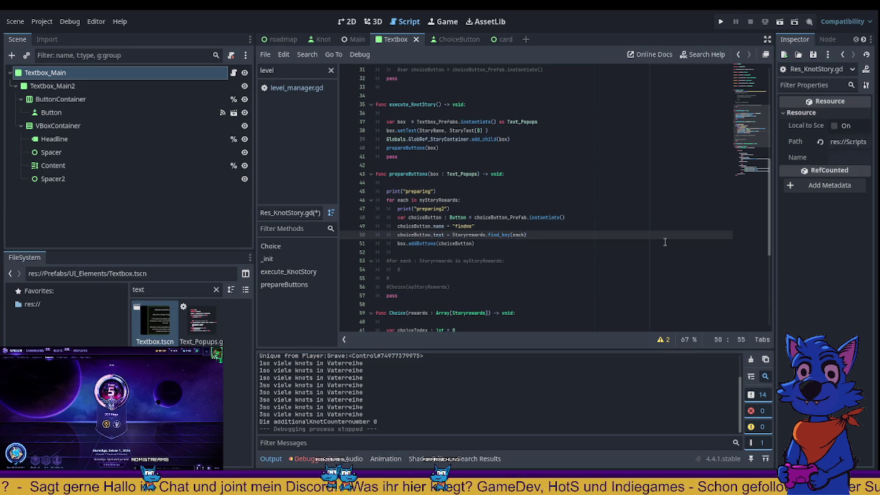
click(639, 244)
key(ctrl+s)
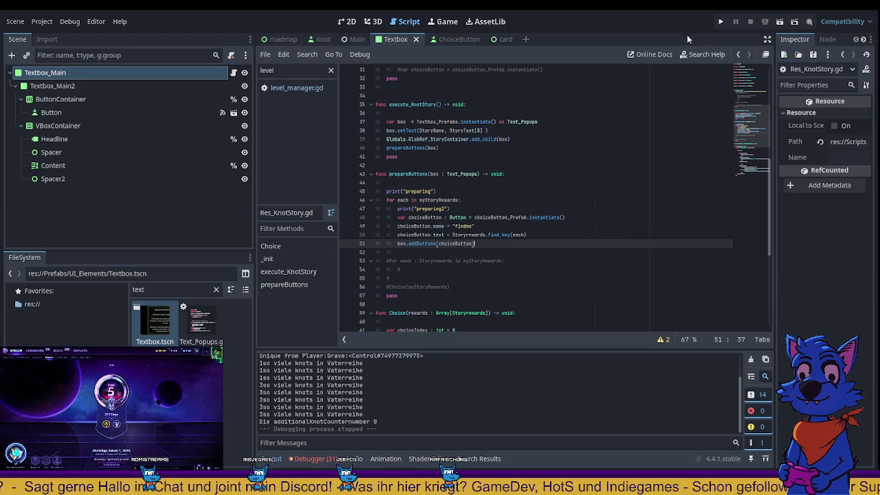
- Run the project to test the reward-named choice buttons
scroll(571, 148, up, 4)
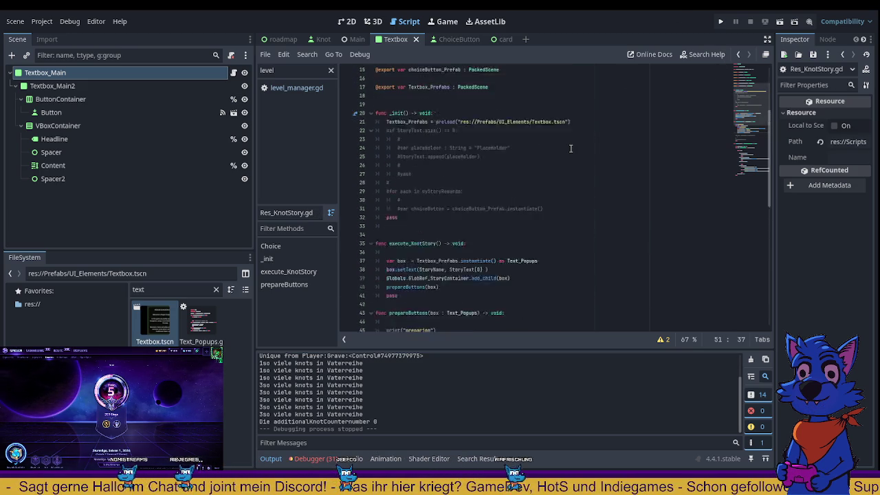
scroll(571, 148, up, 5)
click(721, 21)
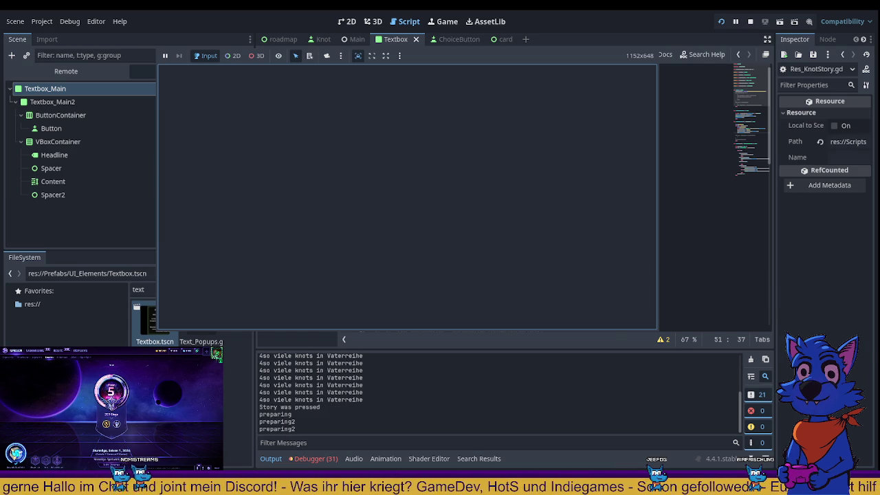
- Stop the running game with F8
key(F8)
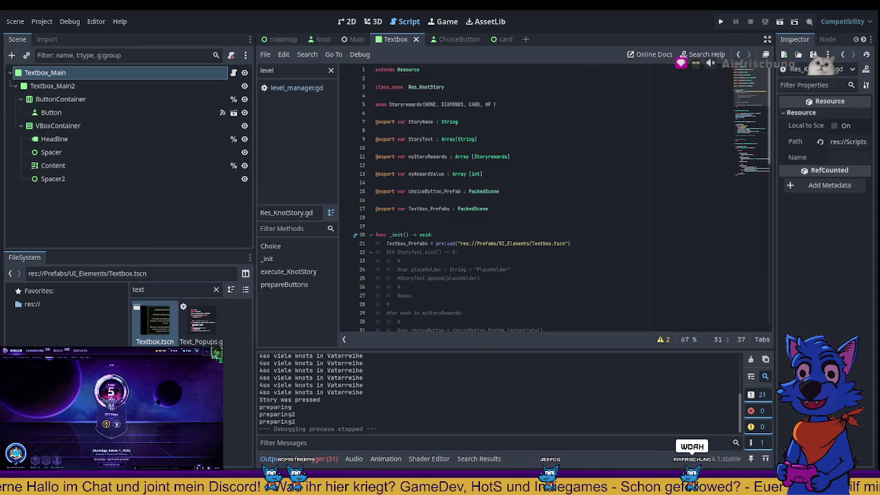
- Delete the OK button from the Textbox.tscn popup and save the scene
double_click(201, 320)
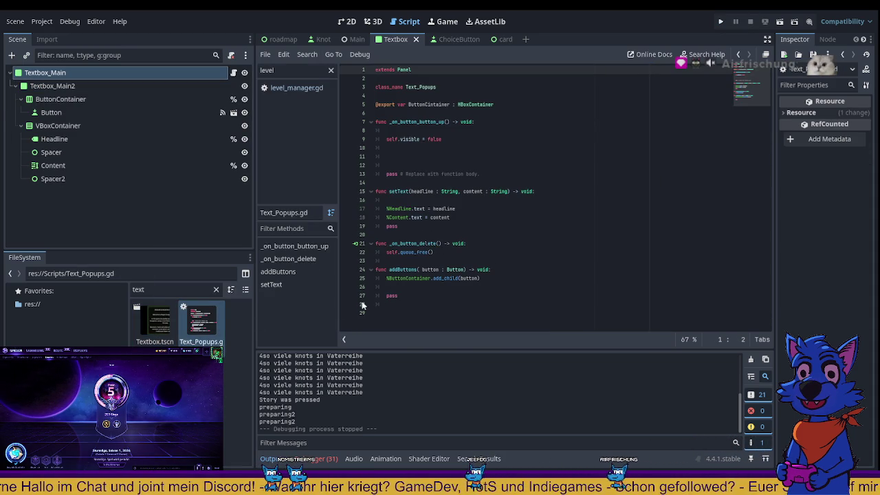
click(155, 319)
click(350, 21)
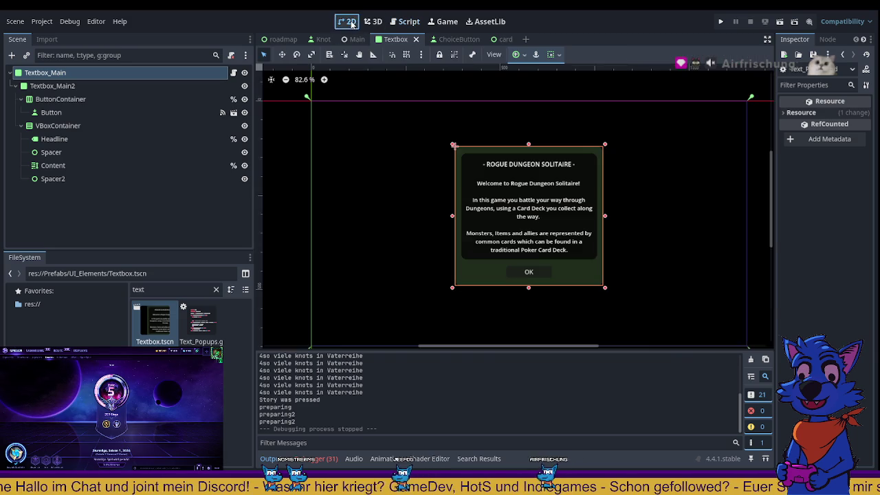
click(527, 272)
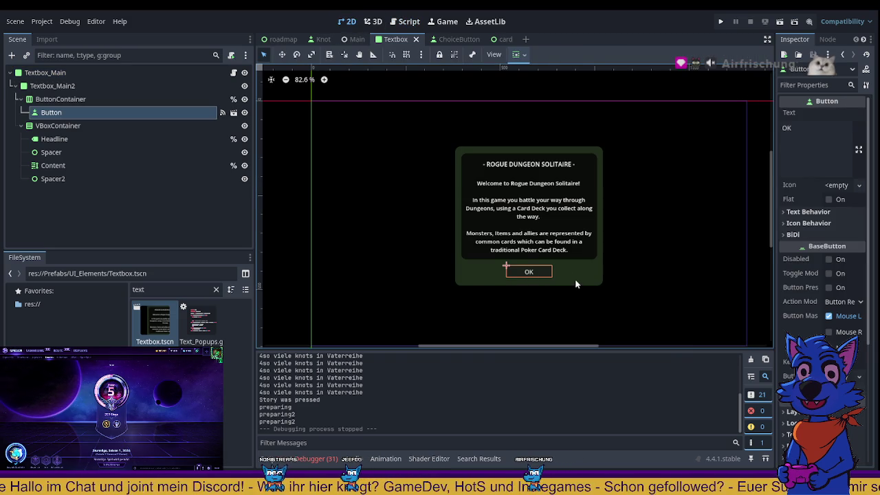
key(Delete)
key(ctrl+s)
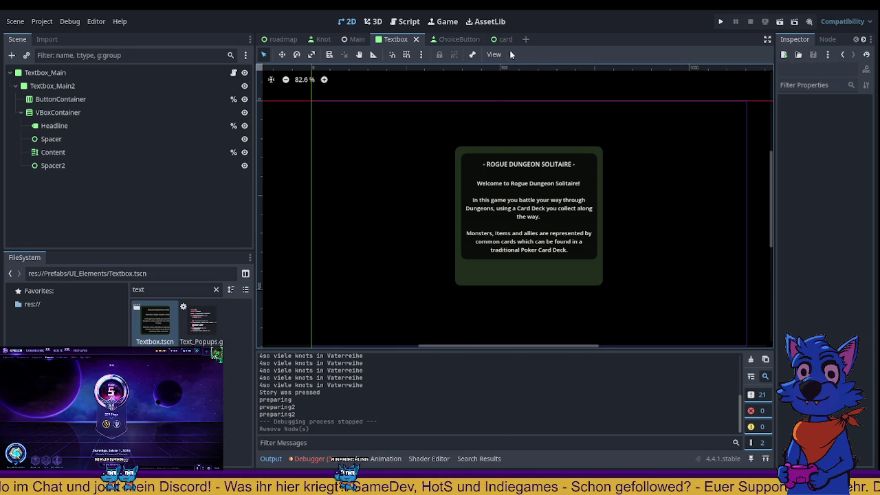
click(408, 22)
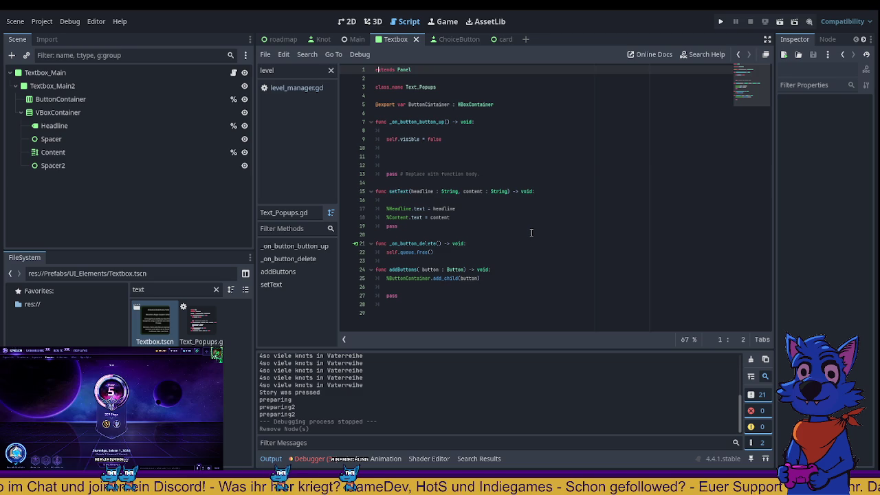
- Look over prepareButtons in Res_KnotStory.gd again, then open Text_Popups.gd from the FileSystem dock
click(740, 55)
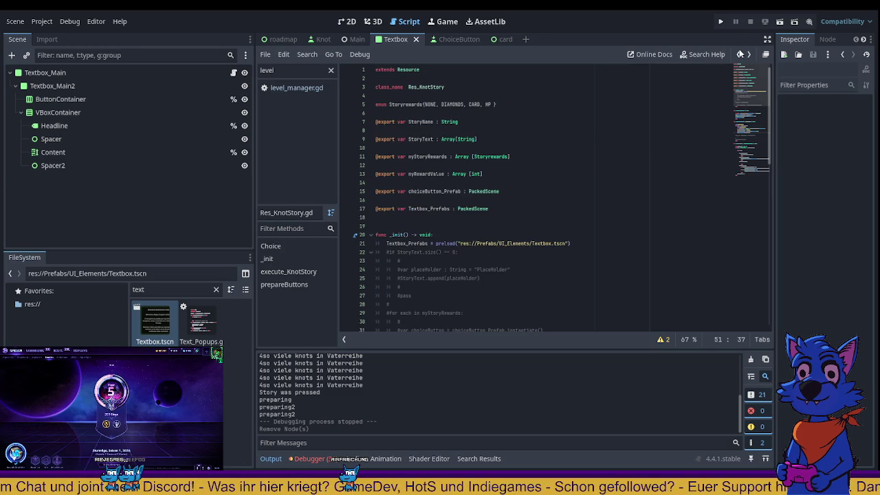
scroll(608, 196, down, 10)
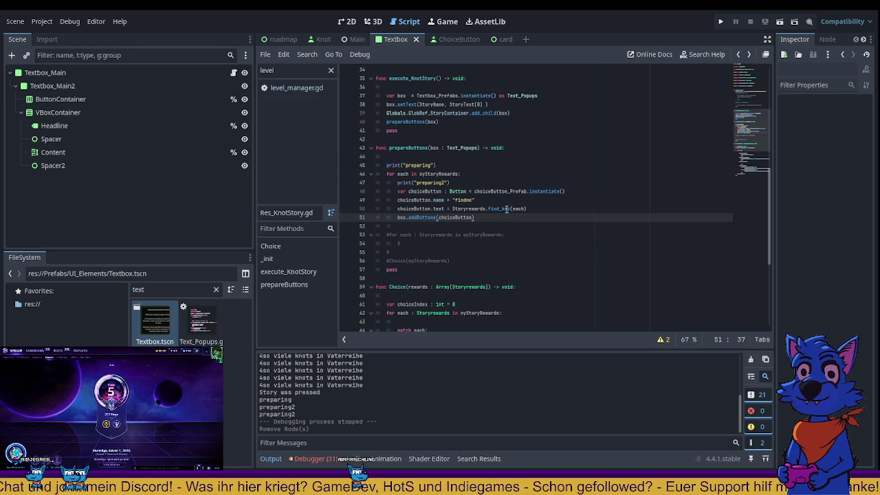
scroll(507, 209, up, 2)
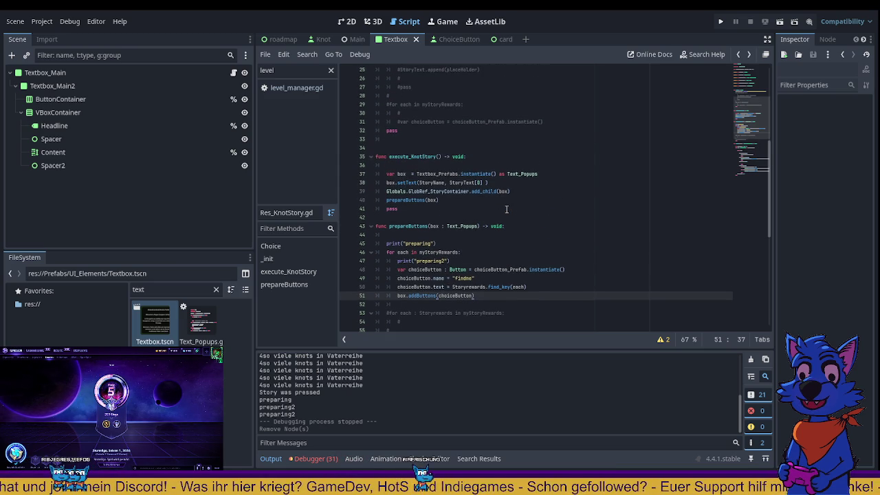
scroll(507, 209, down, 6)
scroll(507, 209, up, 15)
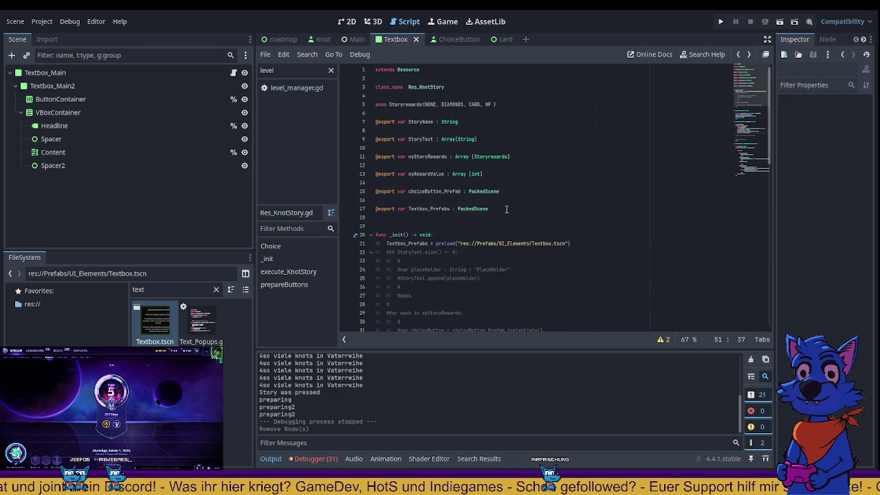
scroll(507, 209, down, 6)
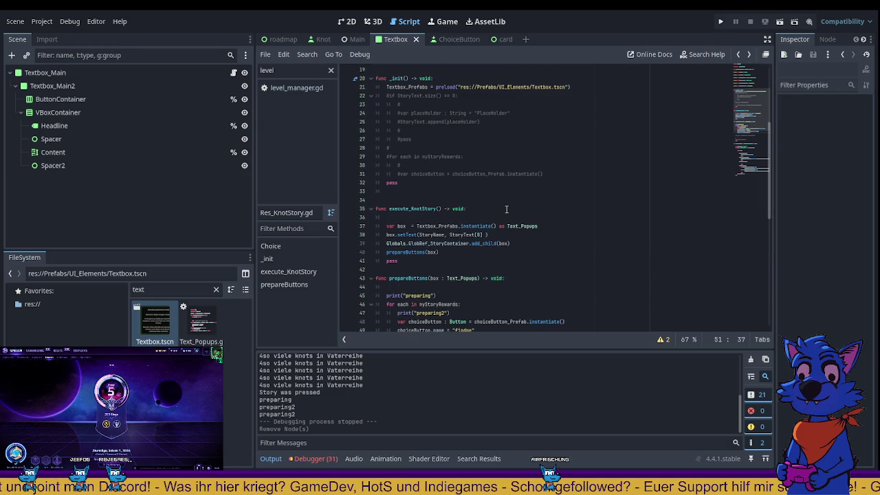
scroll(507, 209, down, 5)
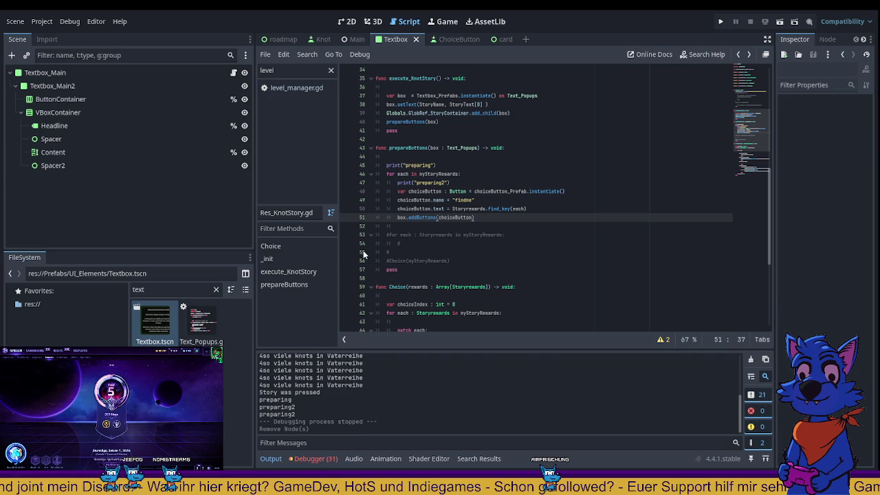
double_click(201, 322)
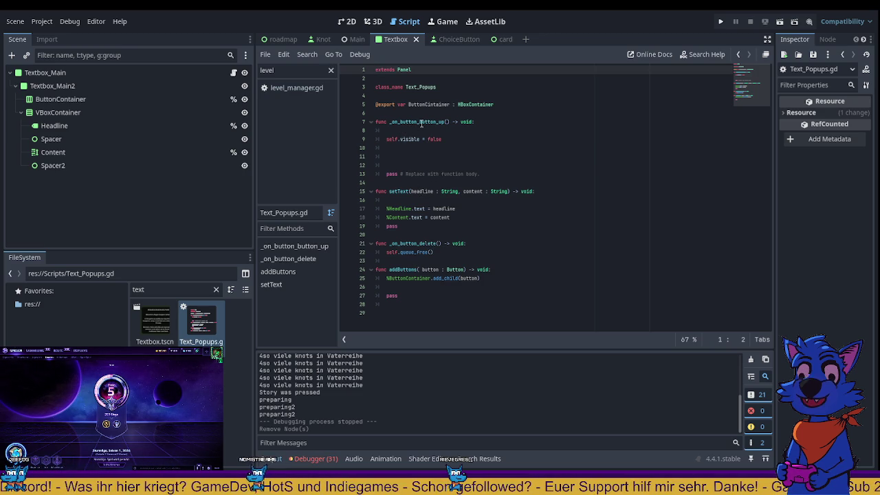
- Paste the _on_button_button_up name onto line 52 of prepareButtons
double_click(421, 122)
key(ctrl+c)
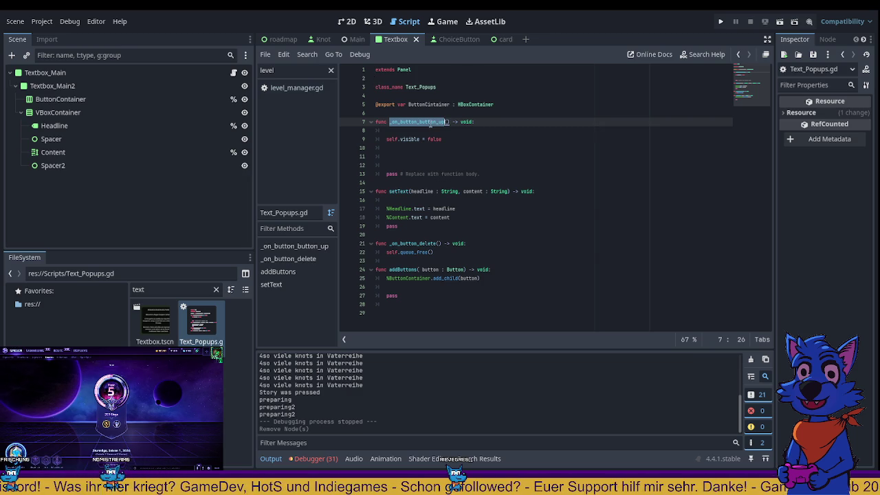
click(736, 55)
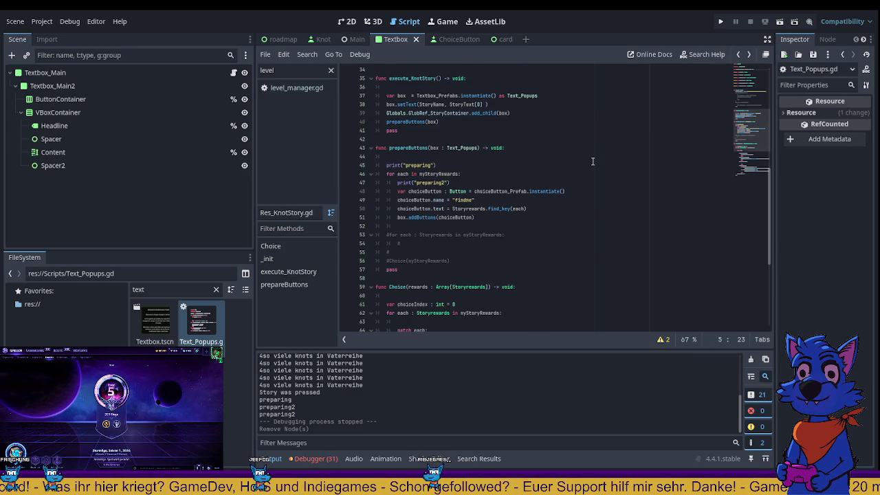
click(749, 54)
scroll(562, 169, down, 5)
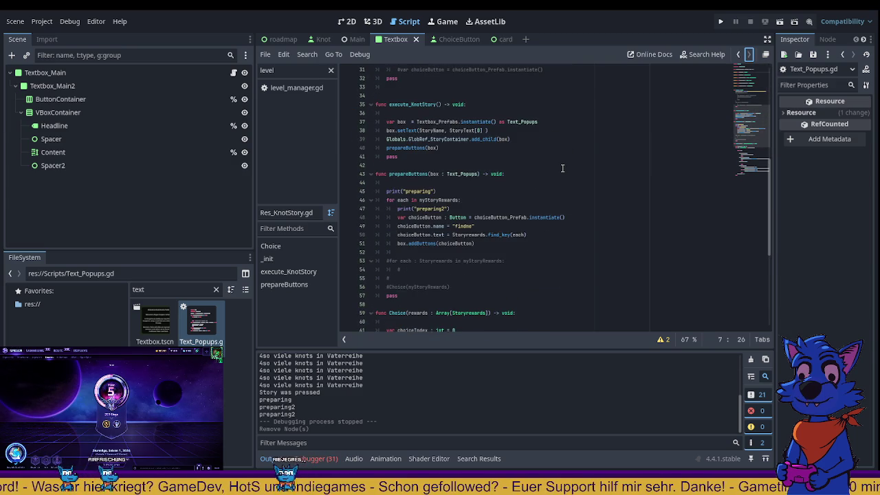
scroll(563, 169, down, 2)
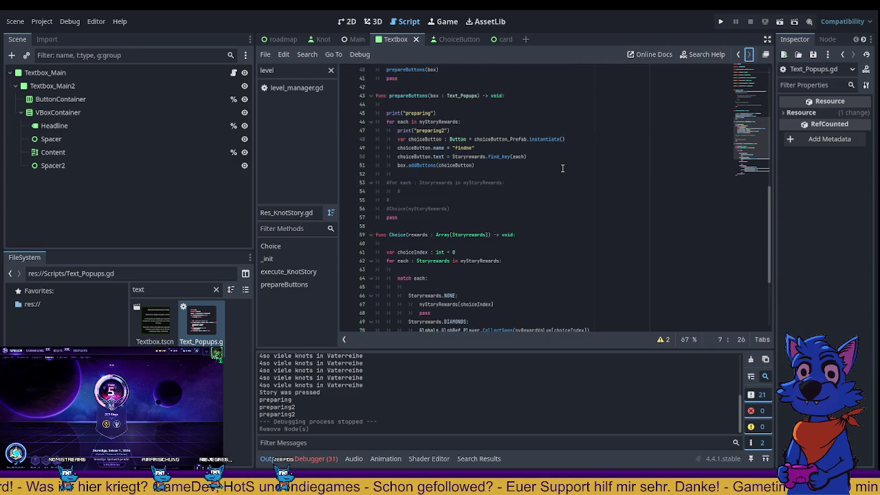
click(416, 174)
key(ctrl+v)
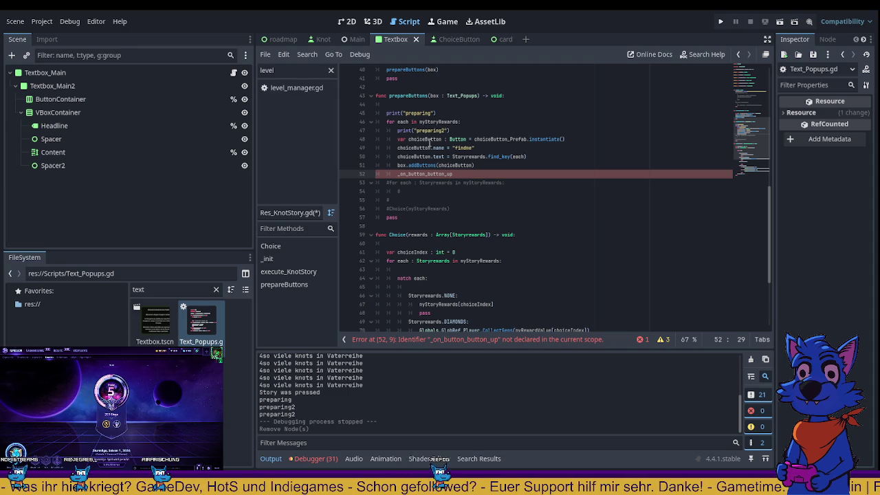
- Add an unfinished `box.` line above the _on_button_button_up reference
click(438, 95)
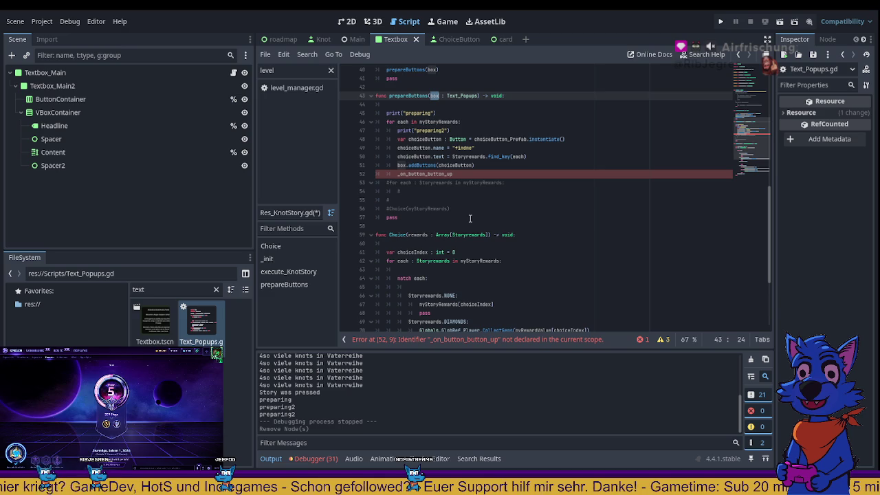
click(397, 178)
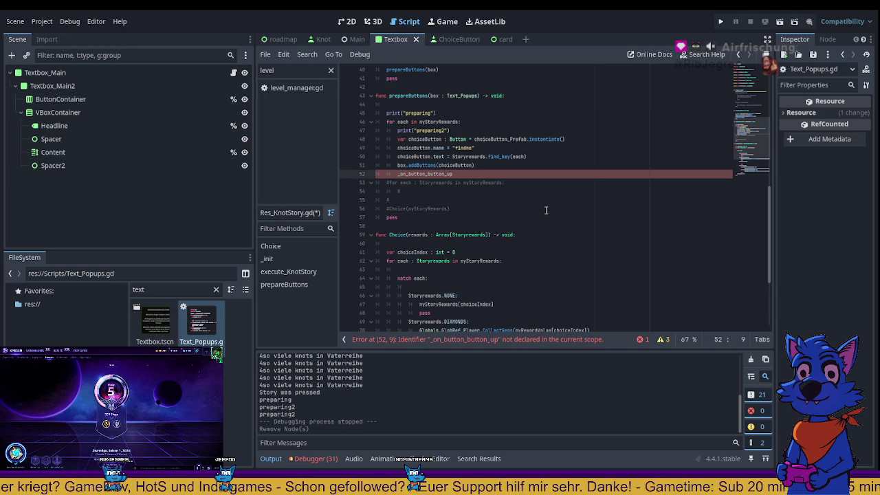
key(Return)
key(Return)
key(Up)
text(box.)
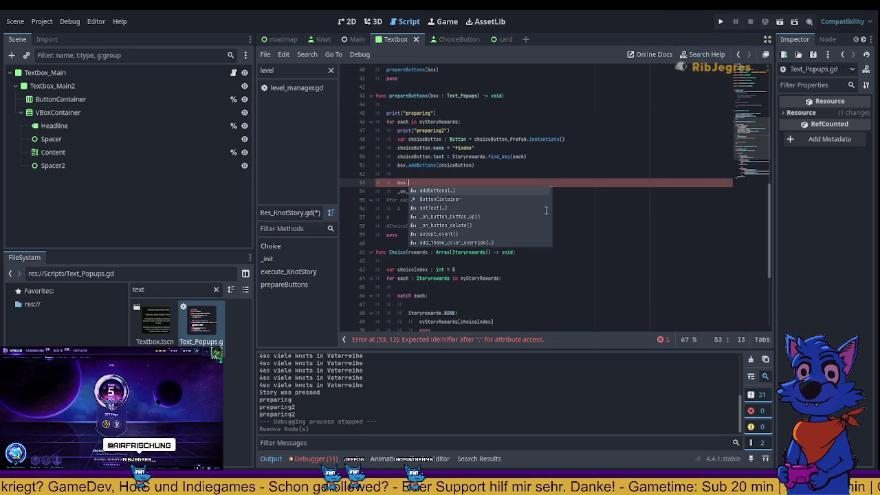
- Add a choiceButton.connect() call on line 53, above the unfinished box. line
key(Escape)
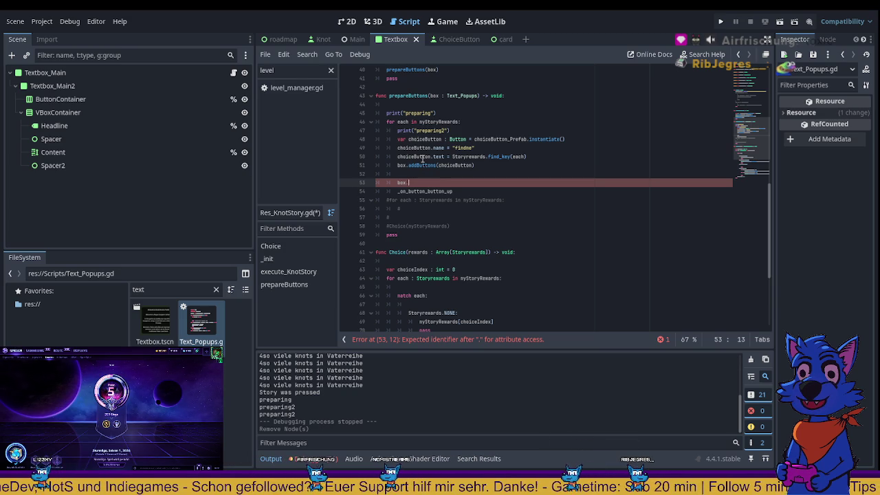
key(ctrl+z)
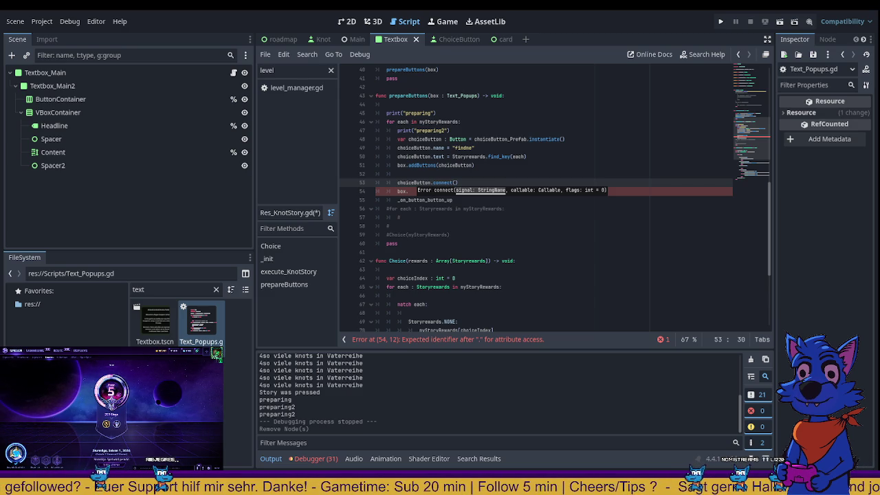
click(524, 220)
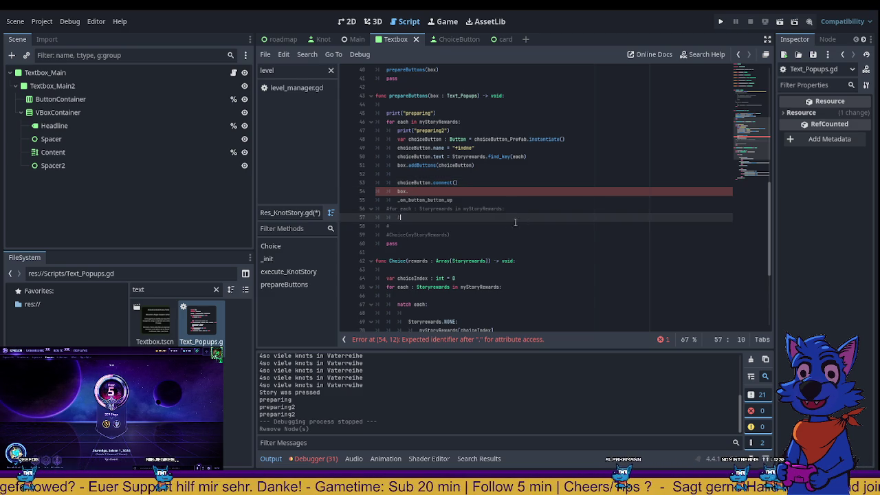
- Change line 53 to choiceButton.pressed.connect(box._on_button_button_up)
click(431, 183)
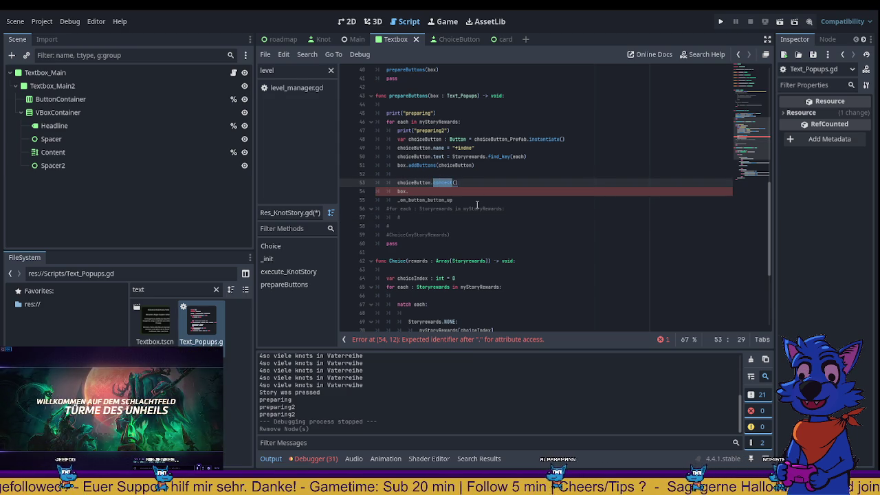
key(Delete)
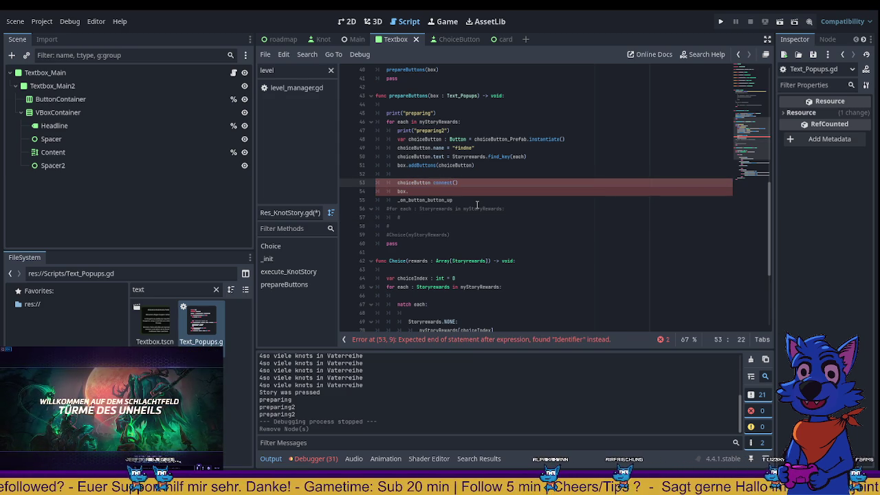
text(.pressed)
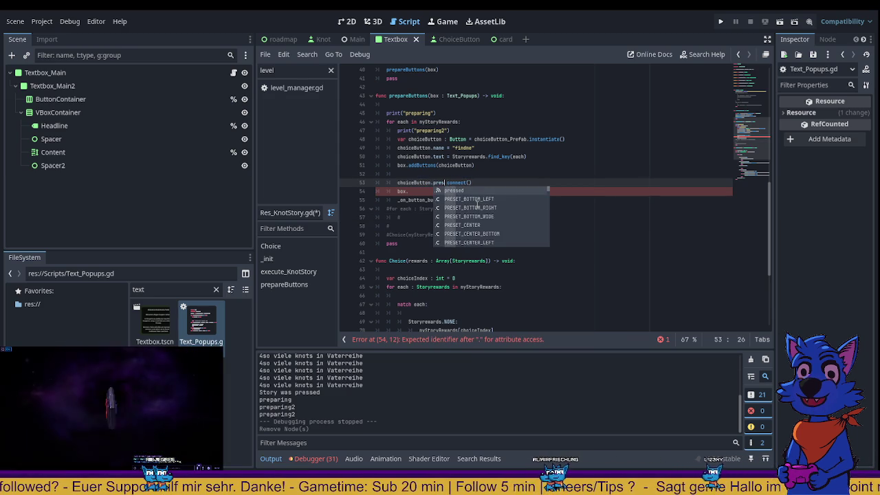
text(.)
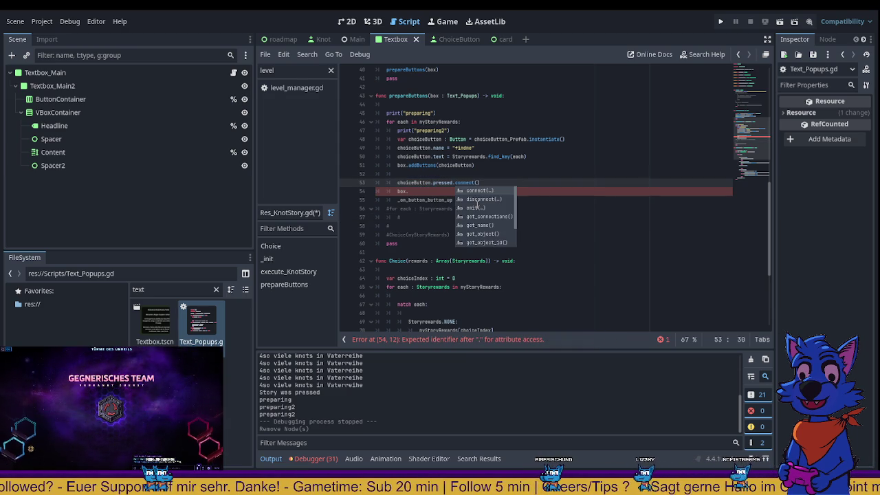
key(Escape)
key(Right)
key(Right)
key(Right)
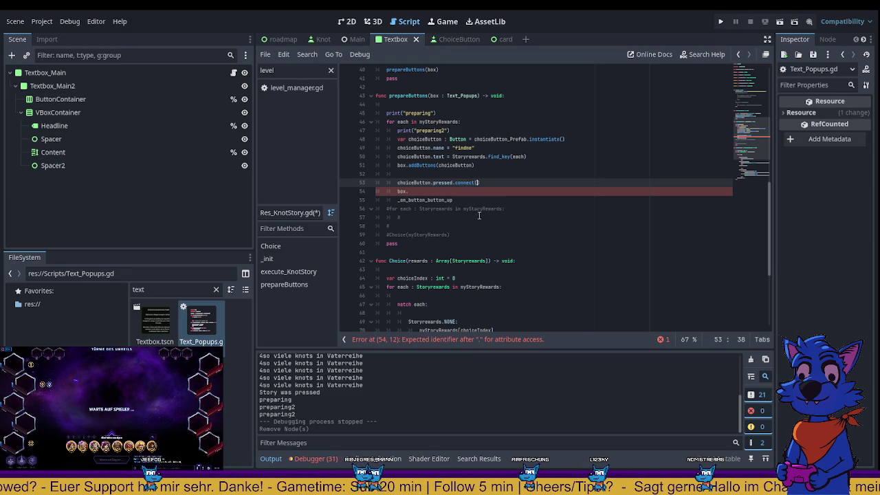
drag(452, 200, 397, 201)
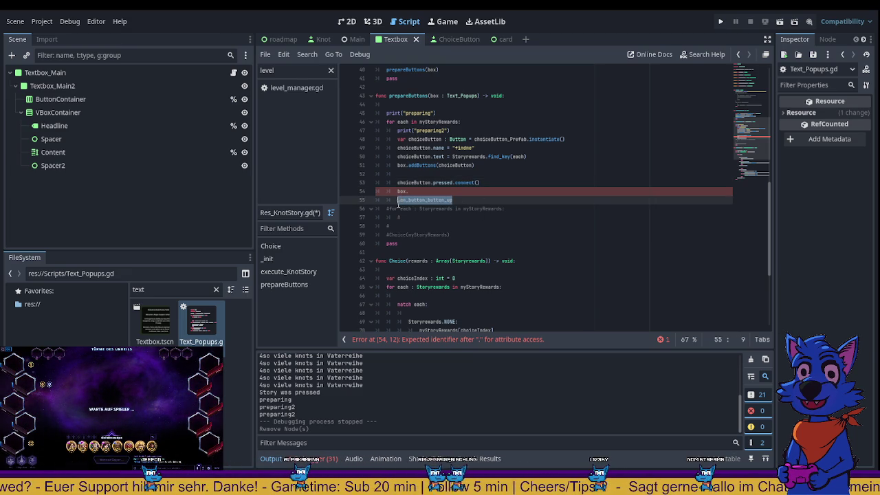
click(478, 183)
text(x._on_button_button_up)
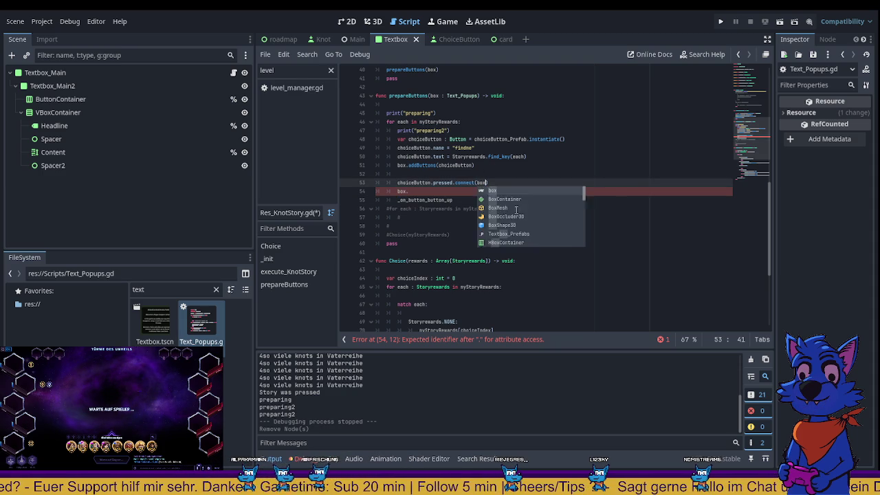
text())
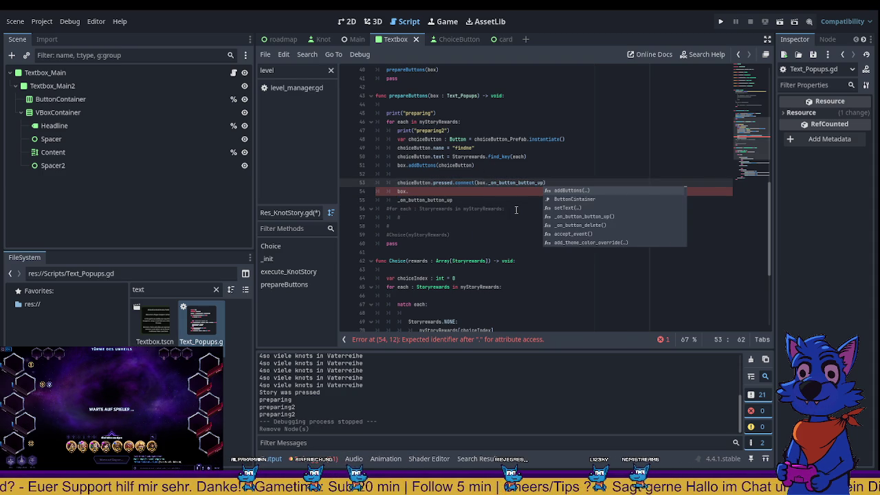
- Delete the leftover box. and method-name lines and save the script
drag(462, 202, 386, 192)
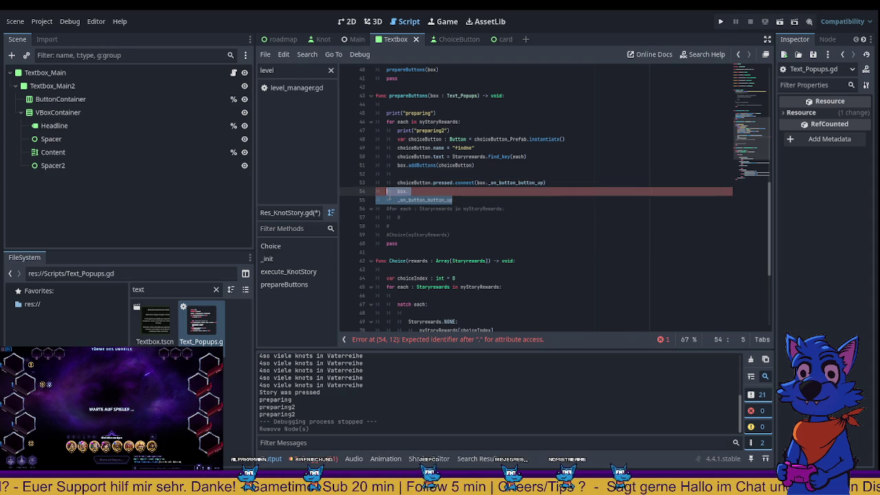
key(BackSpace)
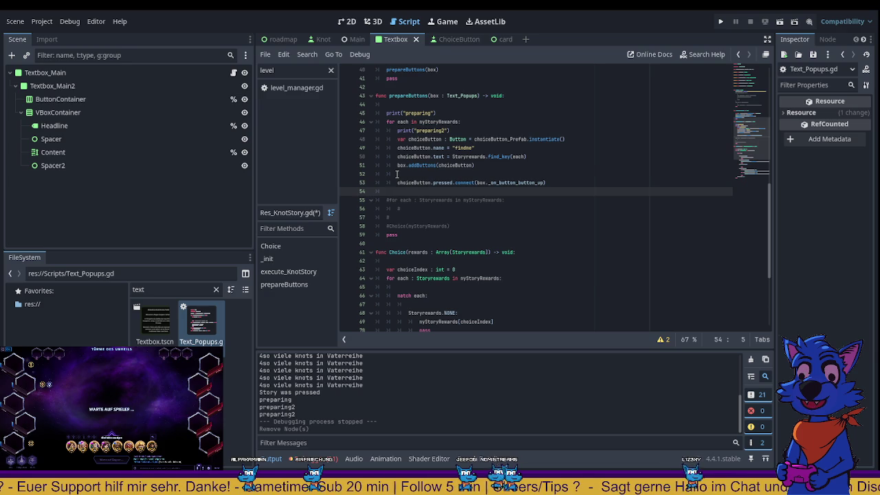
key(ctrl+s)
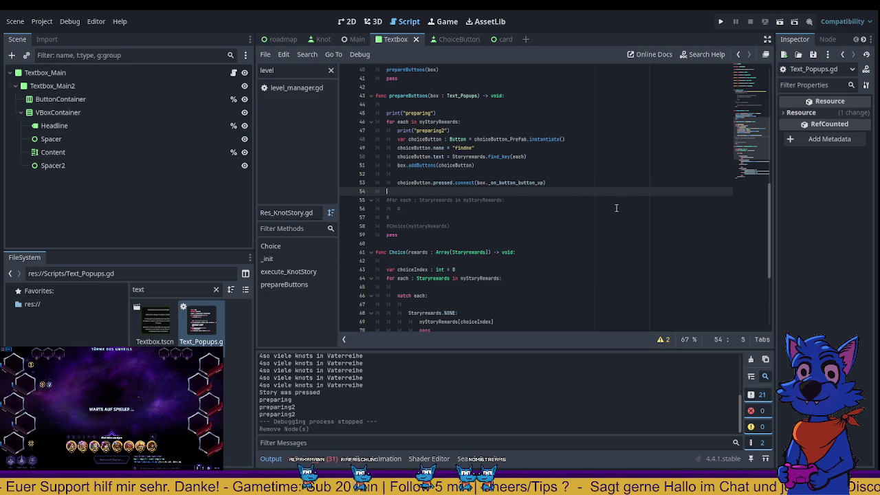
- Run the project briefly, stop it with F8, and start it again
click(723, 23)
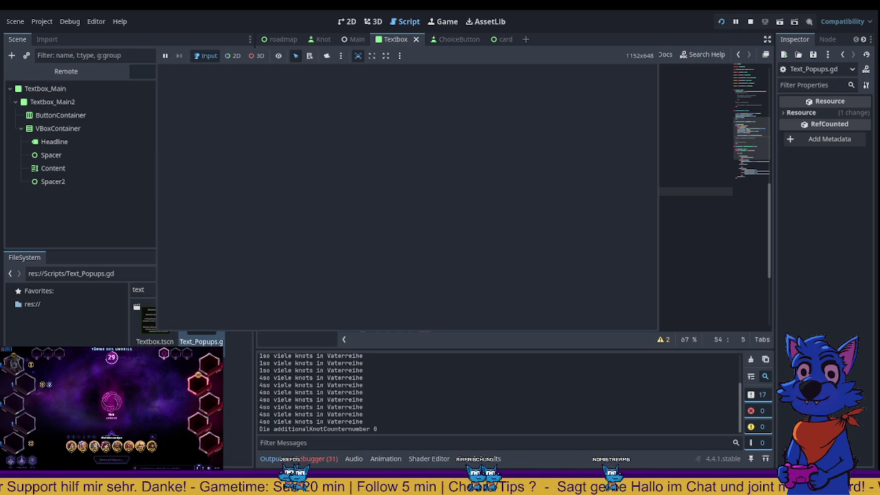
key(F8)
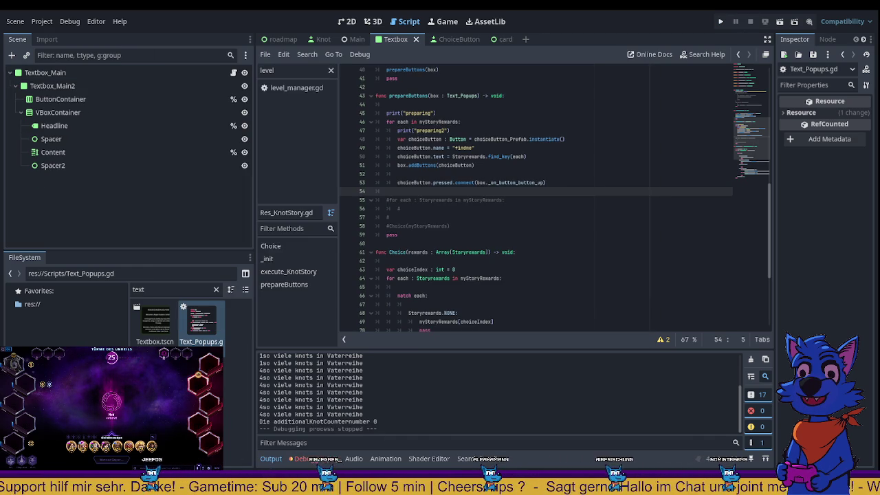
key(F5)
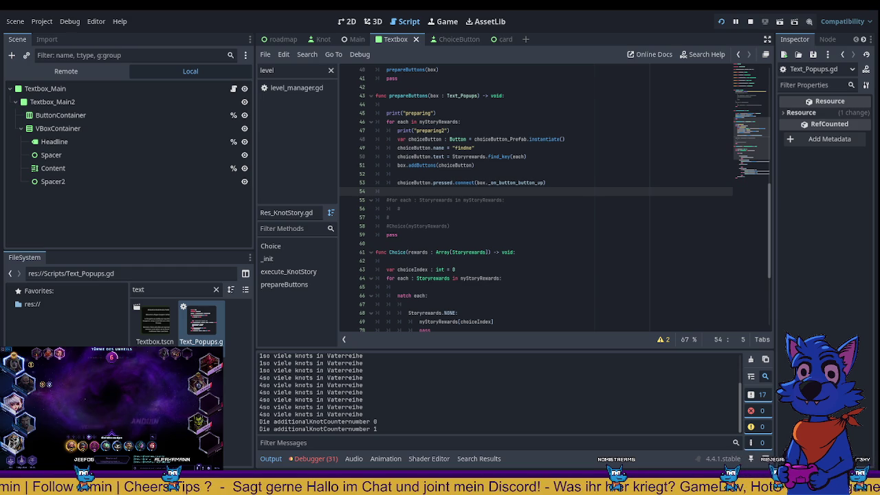
- Restart the game, skip past two Battle nodes, and open the top-right Story node
key(F8)
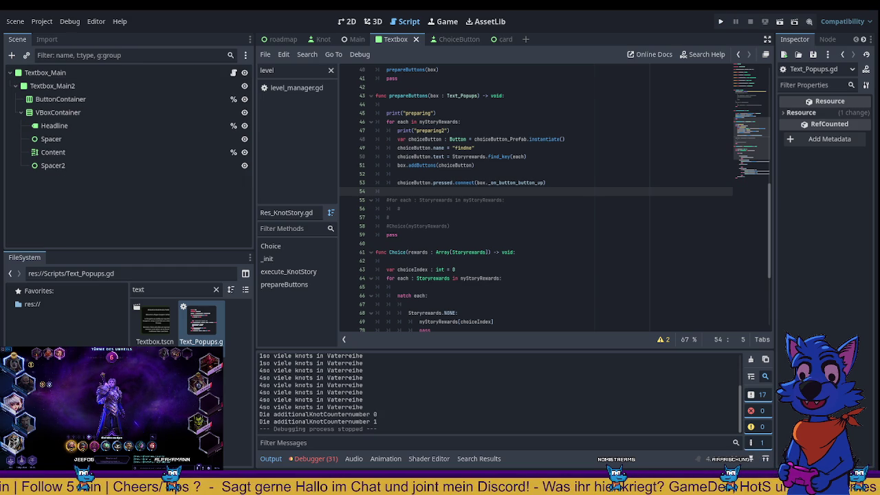
click(720, 21)
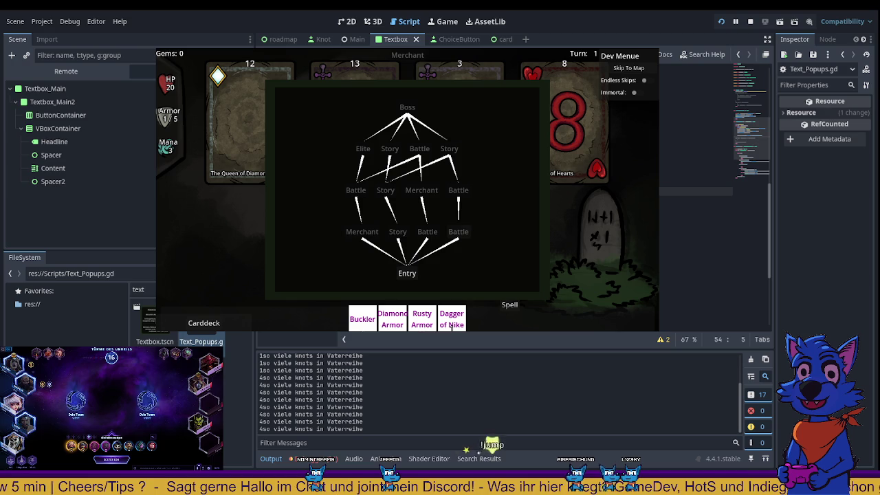
click(459, 232)
click(642, 72)
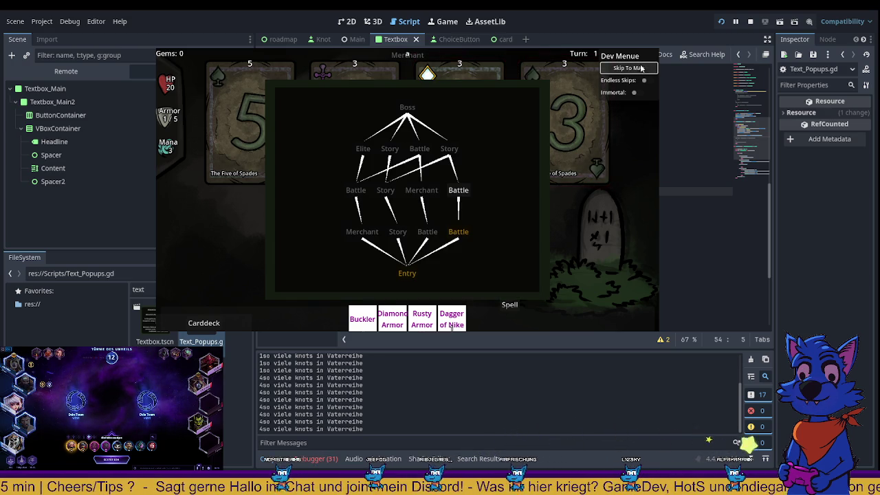
click(459, 193)
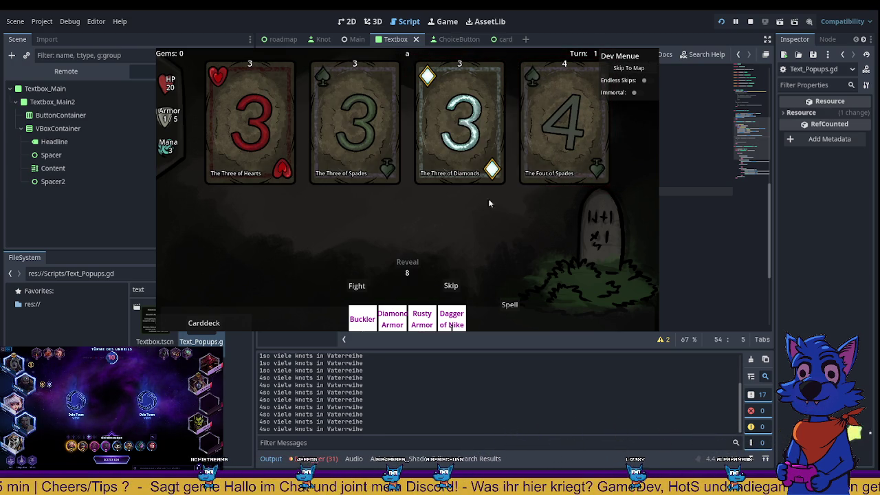
click(628, 68)
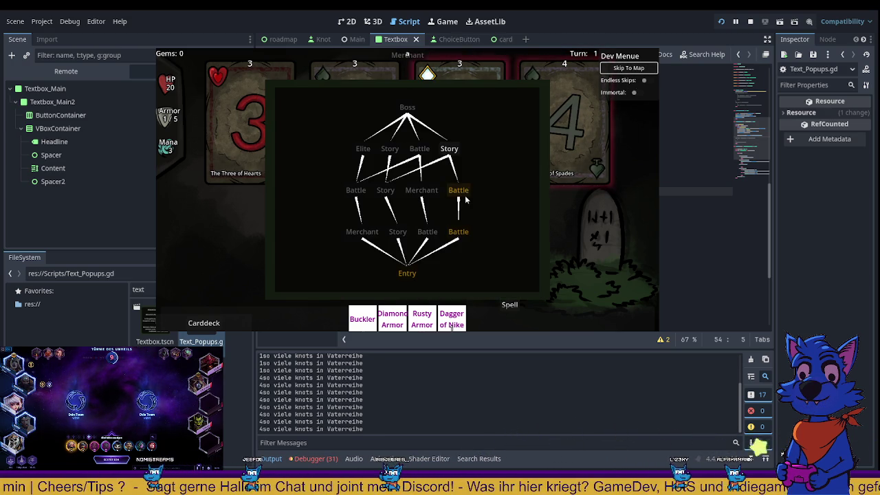
click(453, 150)
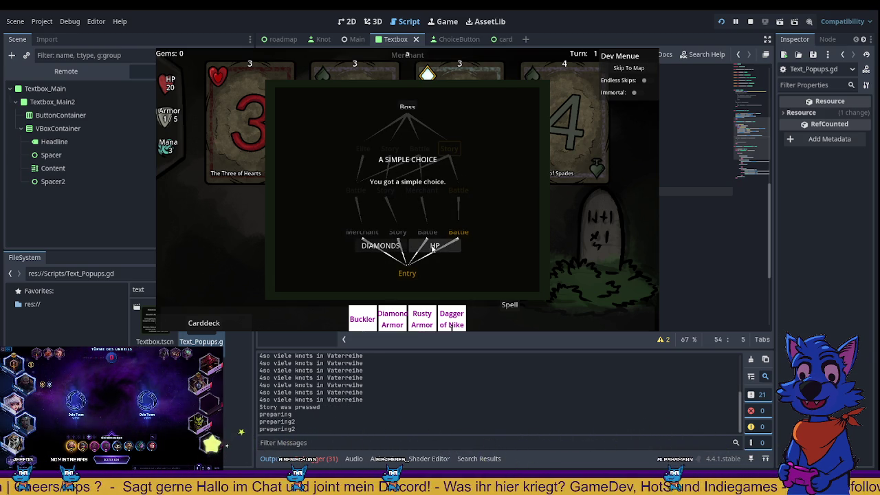
- Choose the HP reward in the A SIMPLE CHOICE story popup
click(388, 250)
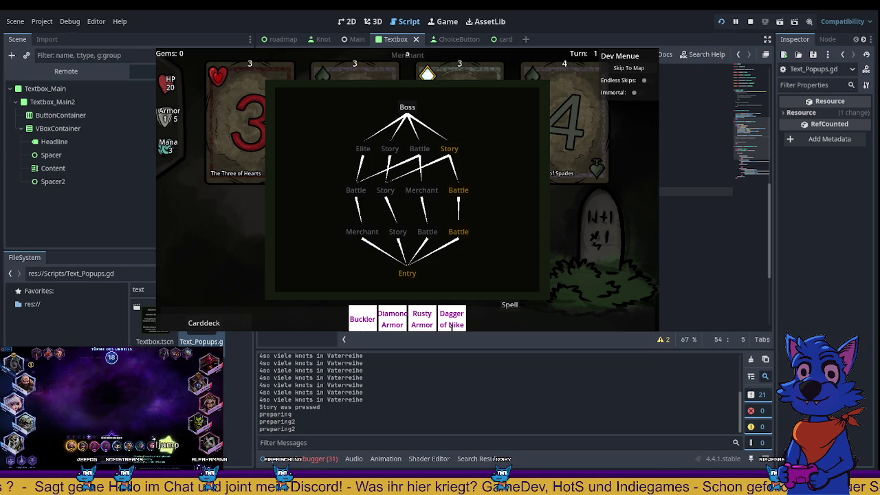
- Stop the game, review choiceButton and myRewardValue in Res_KnotStory.gd, then filter files by 'help'
key(F8)
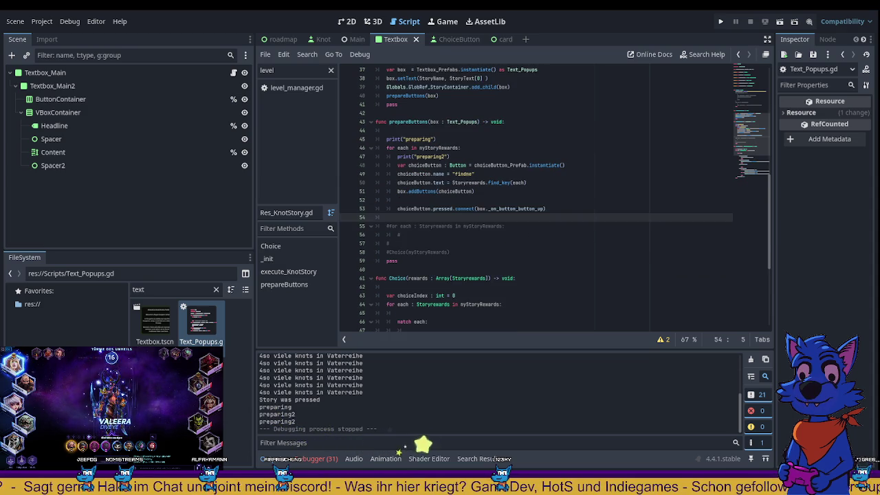
double_click(413, 208)
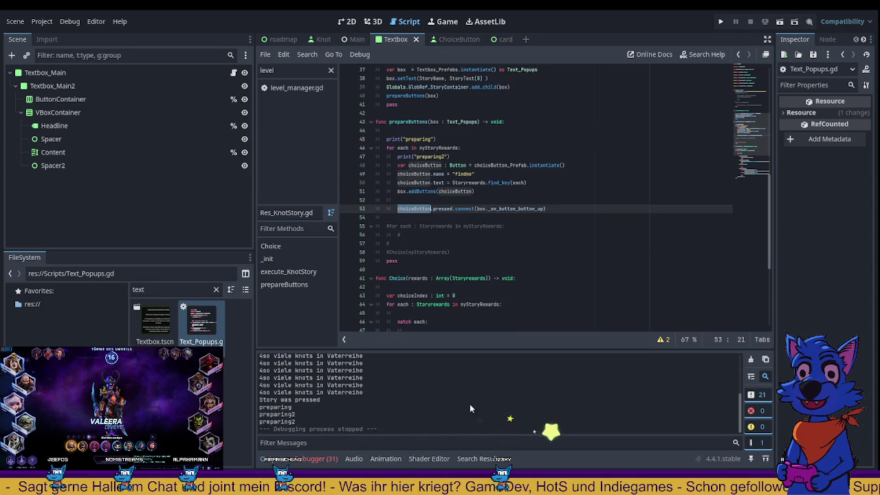
scroll(541, 229, up, 5)
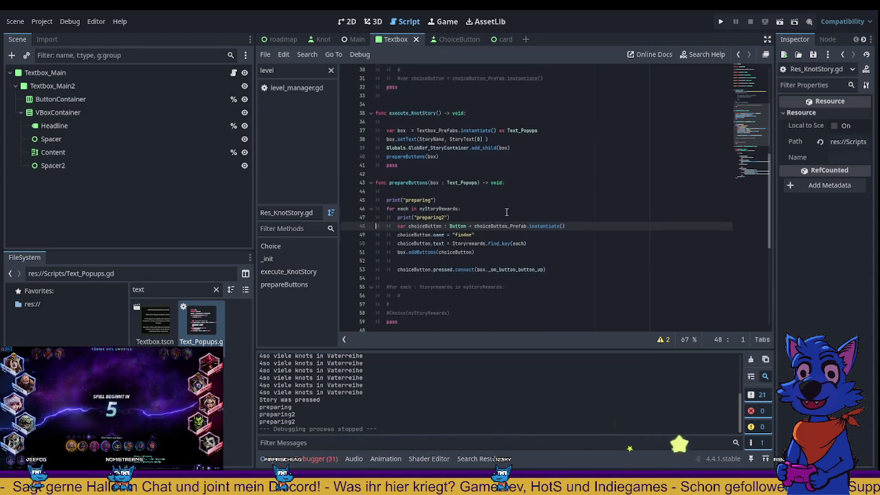
scroll(541, 229, up, 5)
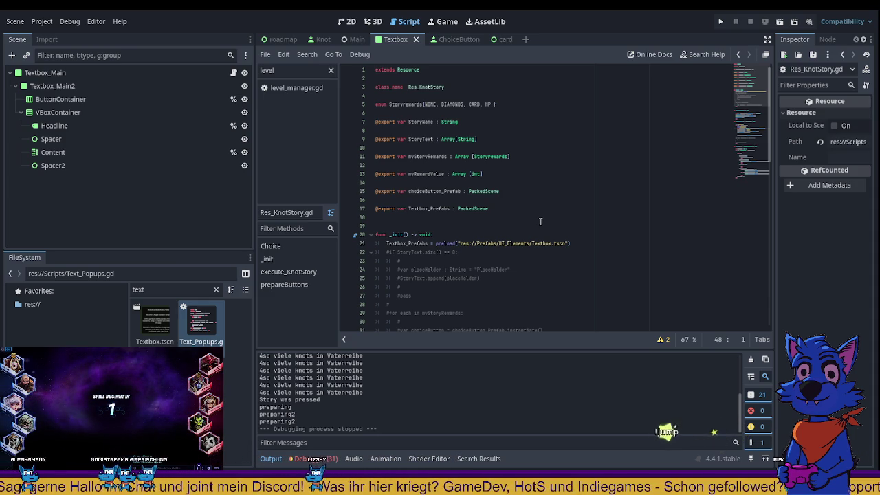
scroll(541, 221, down, 8)
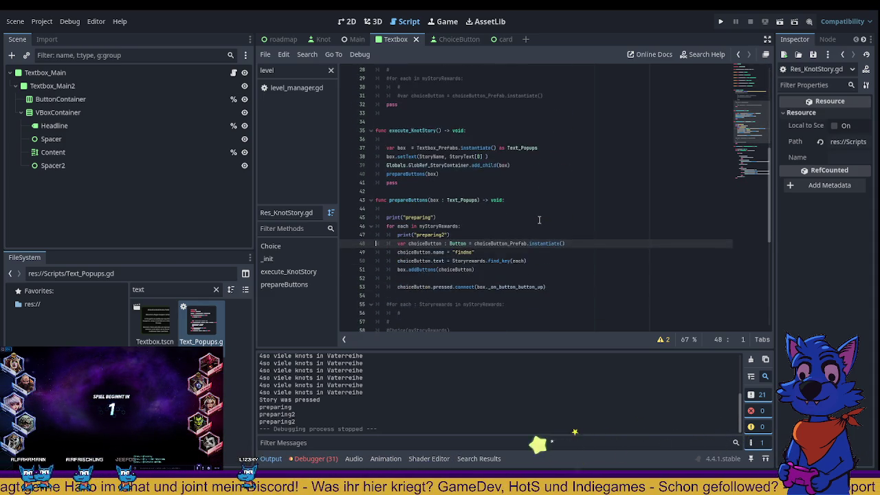
scroll(541, 220, up, 8)
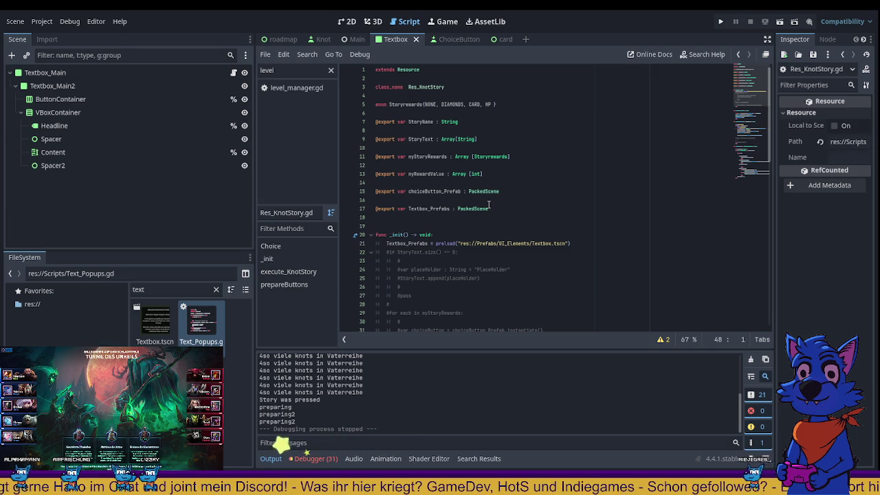
double_click(423, 175)
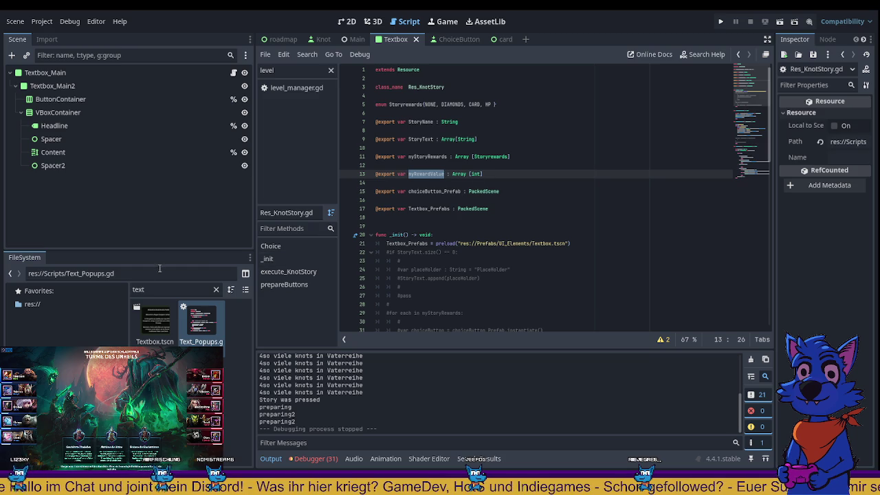
text(help)
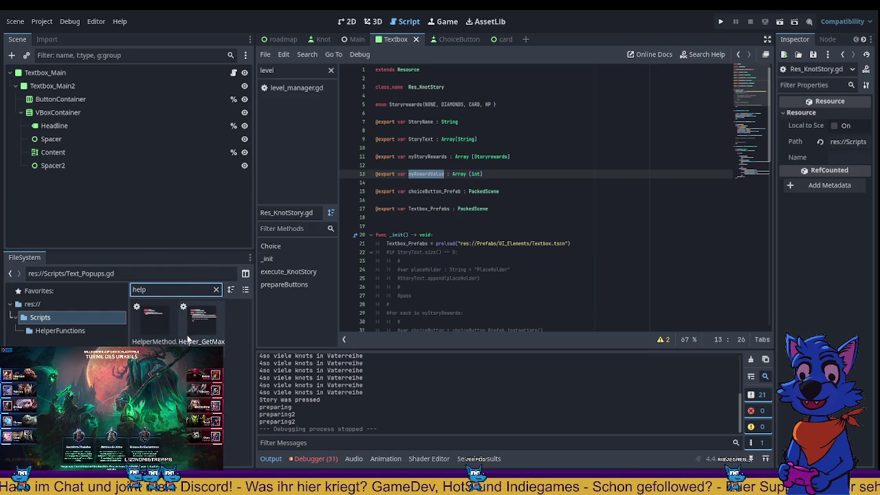
- Open HelperMethod.gd and Helper_GetMaxArmor.gd and trace through its ExecuteHelper function
double_click(153, 316)
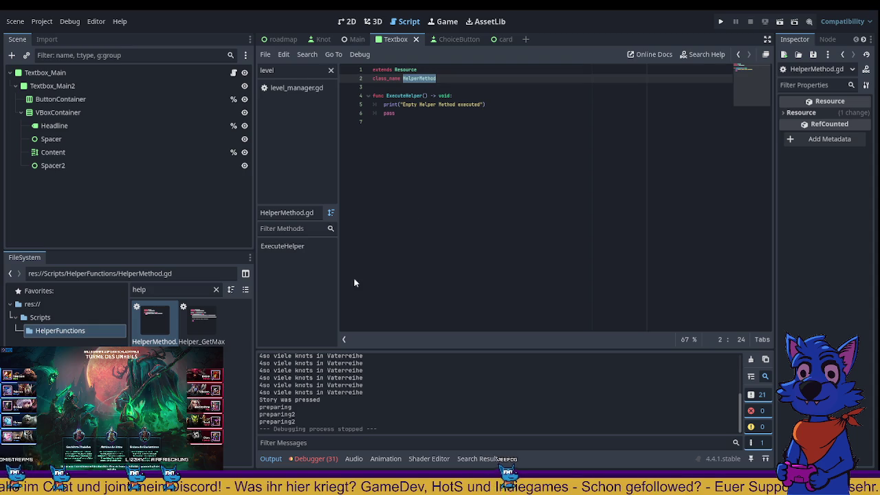
double_click(201, 318)
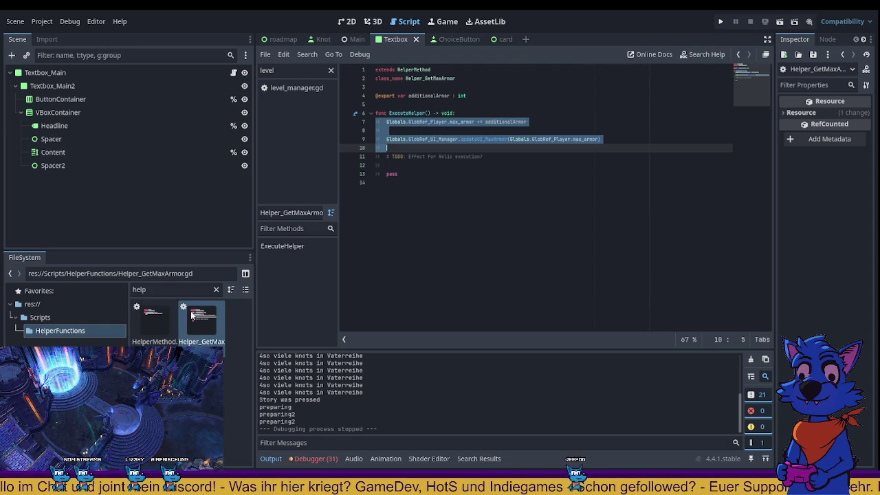
click(514, 223)
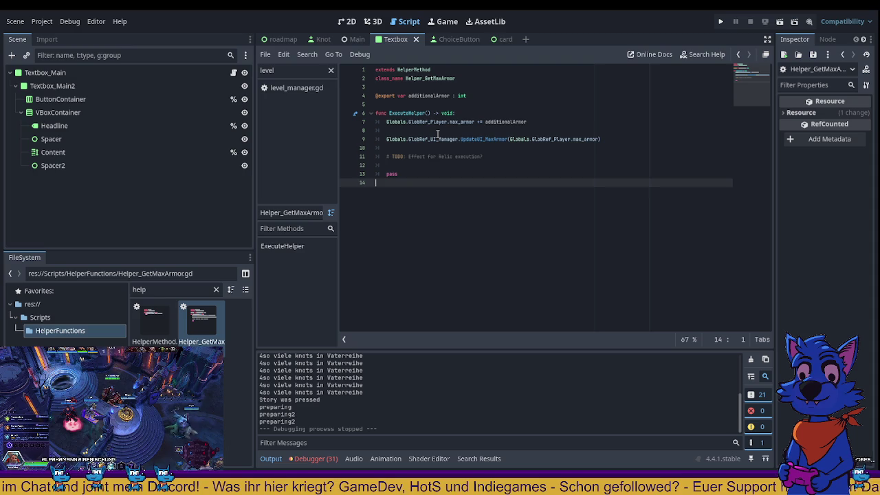
mouse_move(390, 114)
mouse_down()
mouse_move(486, 163)
mouse_move(495, 211)
mouse_up()
click(445, 215)
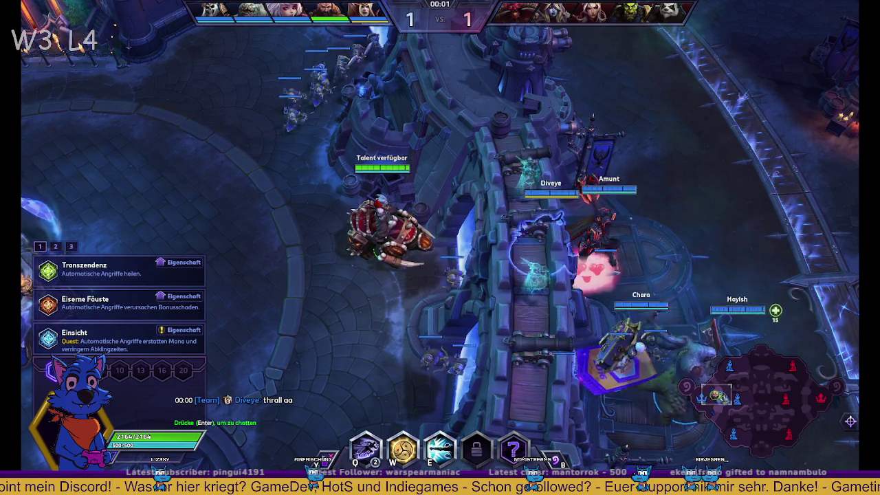
- Walk the hero toward the lane fight and take the Transzendenz talent
right_click(796, 325)
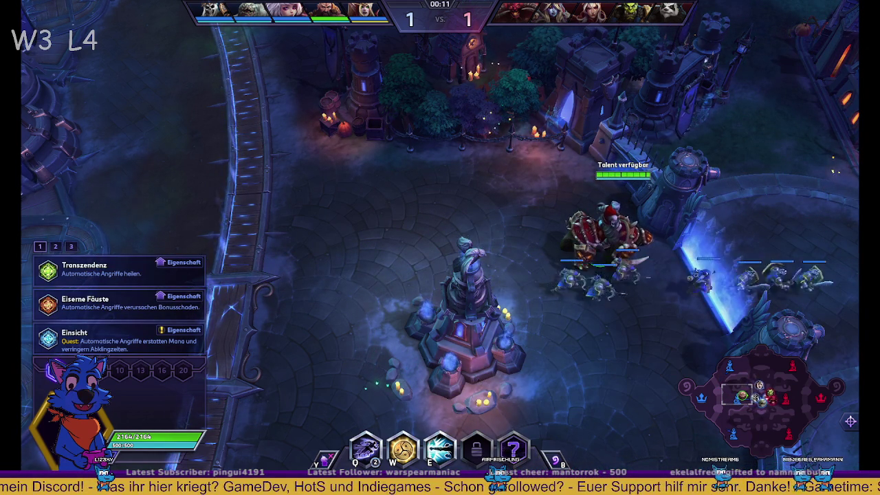
mouse_move(852, 244)
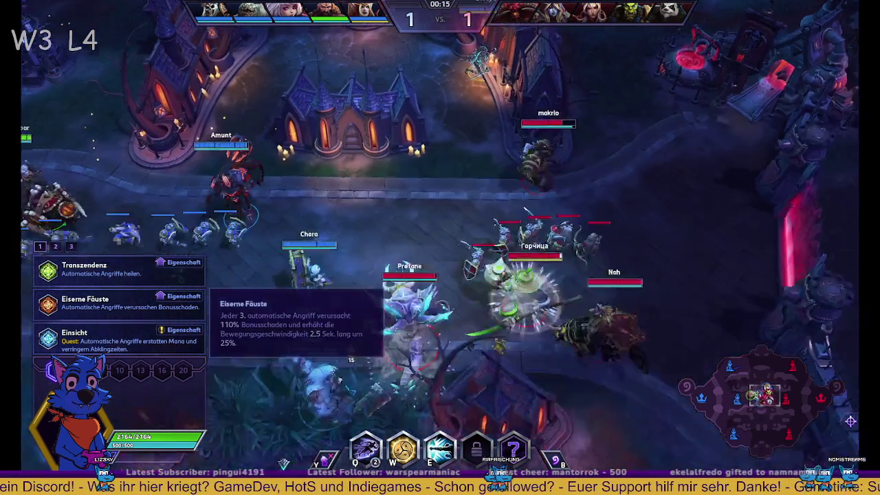
right_click(300, 358)
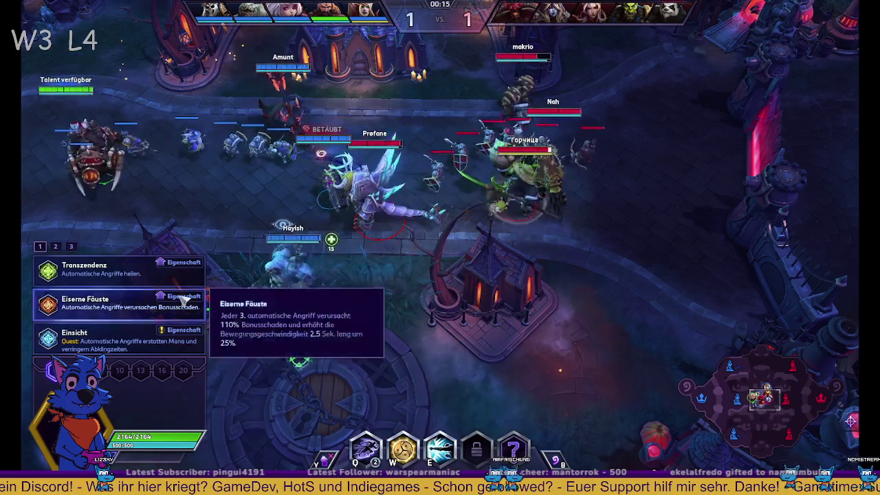
click(103, 269)
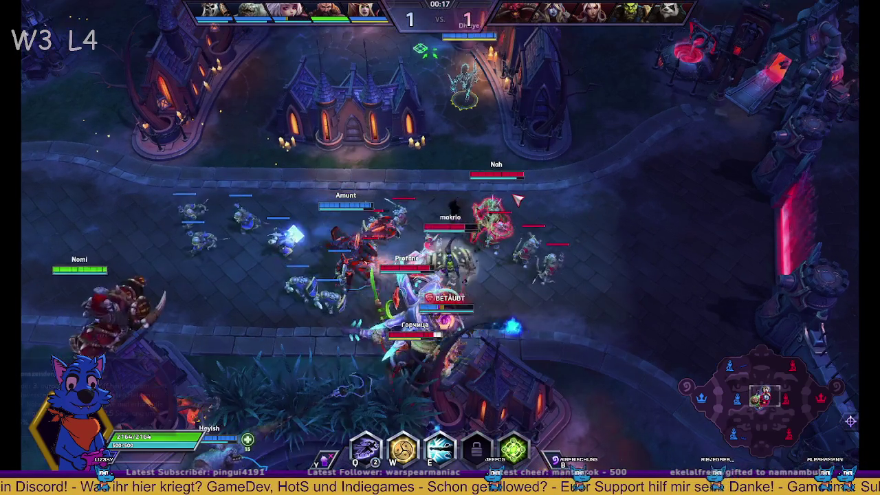
- Fight the enemy heroes with W, E and Q, retreat and re-engage, then open the talent overview
key(w)
key(e)
key(q)
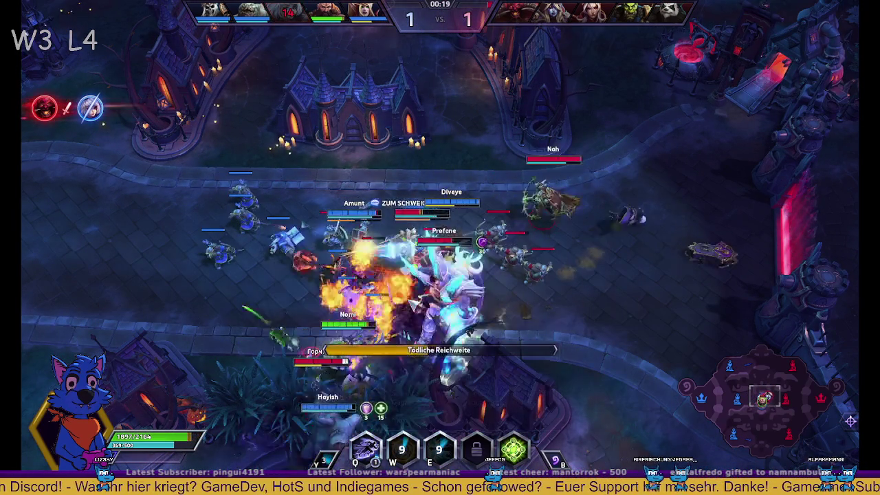
right_click(413, 304)
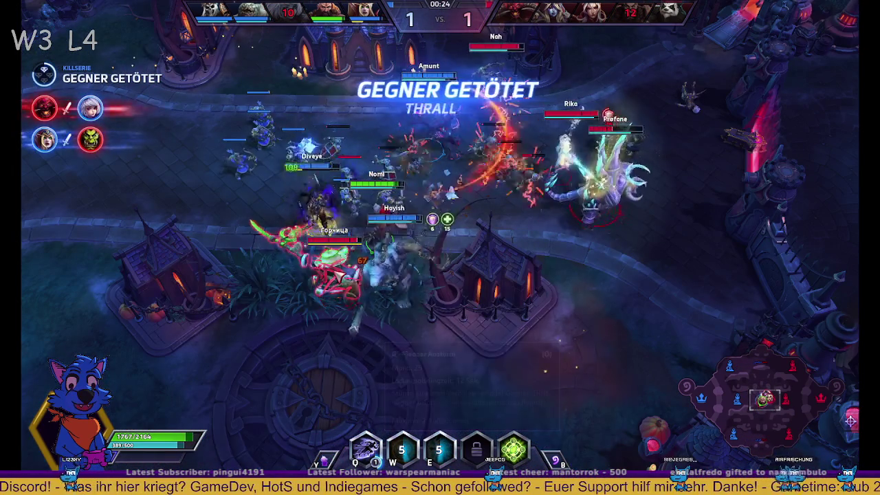
right_click(312, 279)
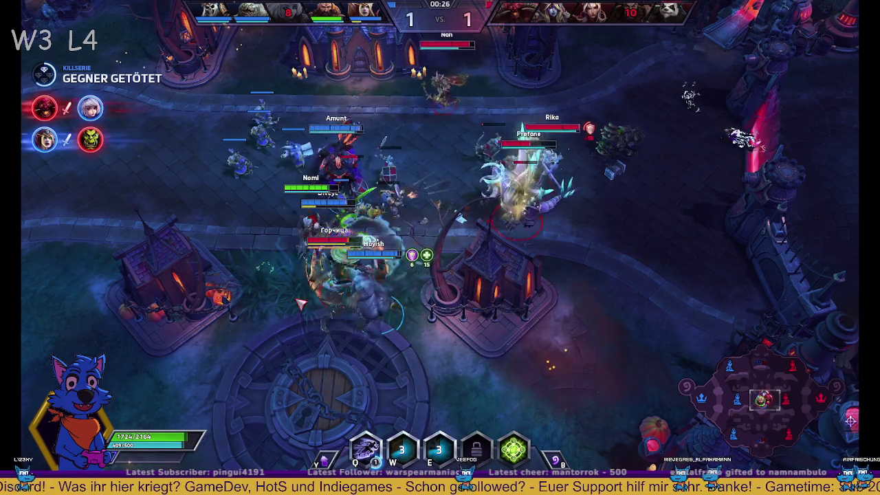
right_click(315, 334)
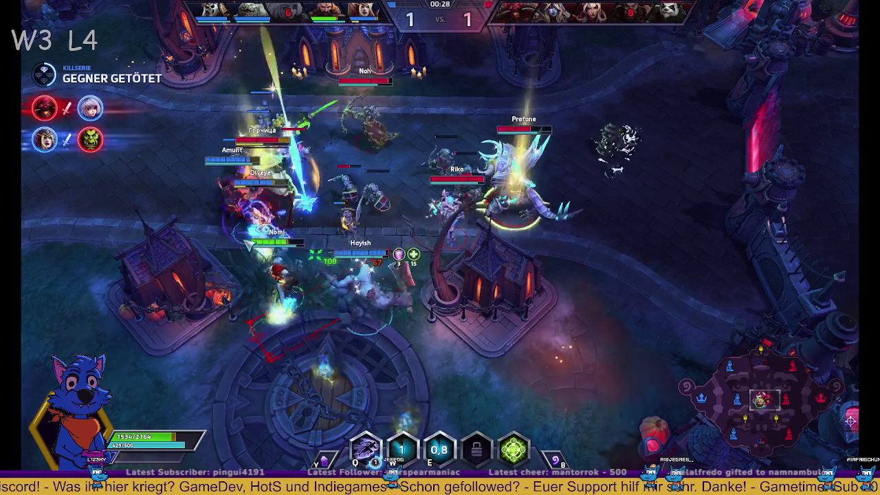
right_click(196, 166)
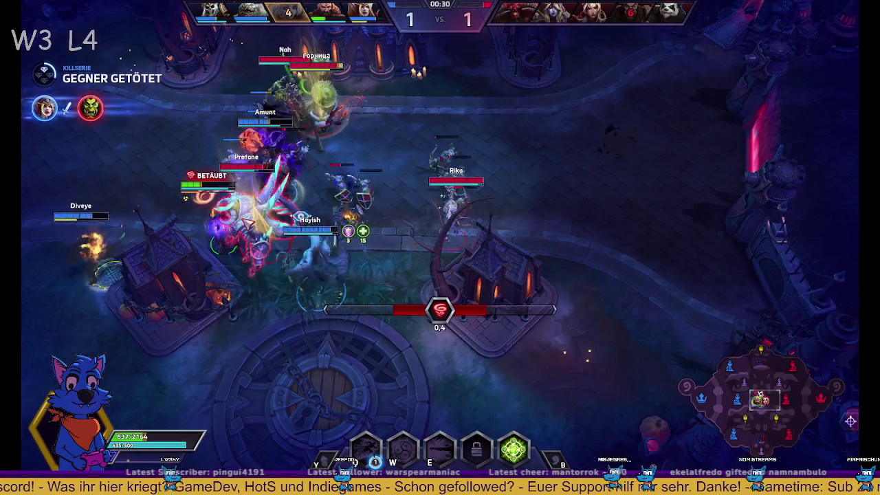
key(e)
key(w)
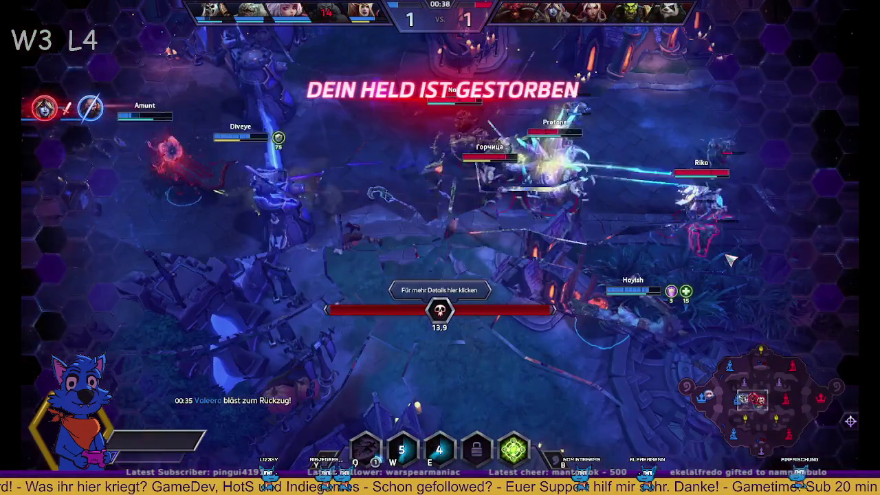
key(Tab)
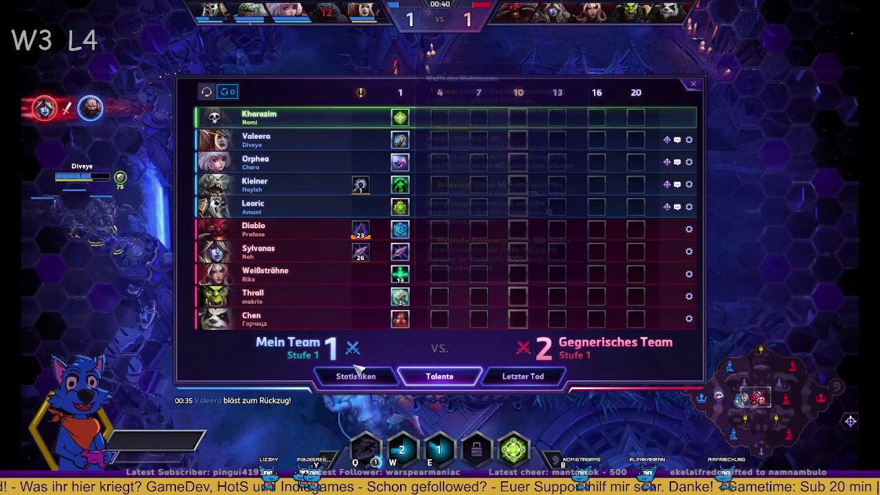
- Check both teams' match statistics on the Statistiken tab, then close the scoreboard
click(357, 375)
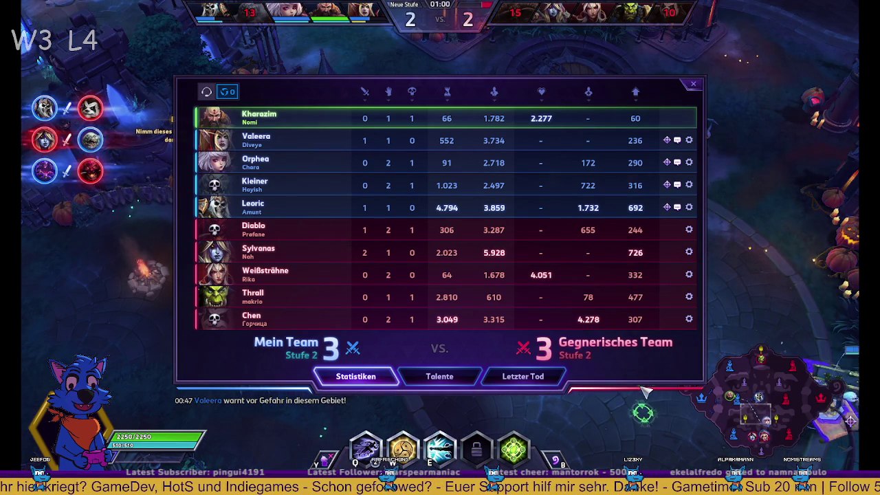
key(Tab)
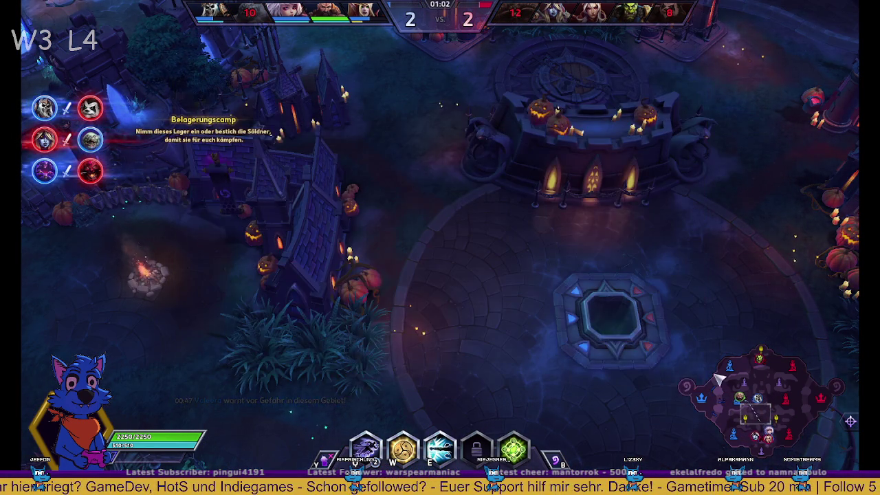
- Join the team fight, ping that the hero is coming, cast E and D, then retreat toward the minions
click(770, 440)
right_click(430, 275)
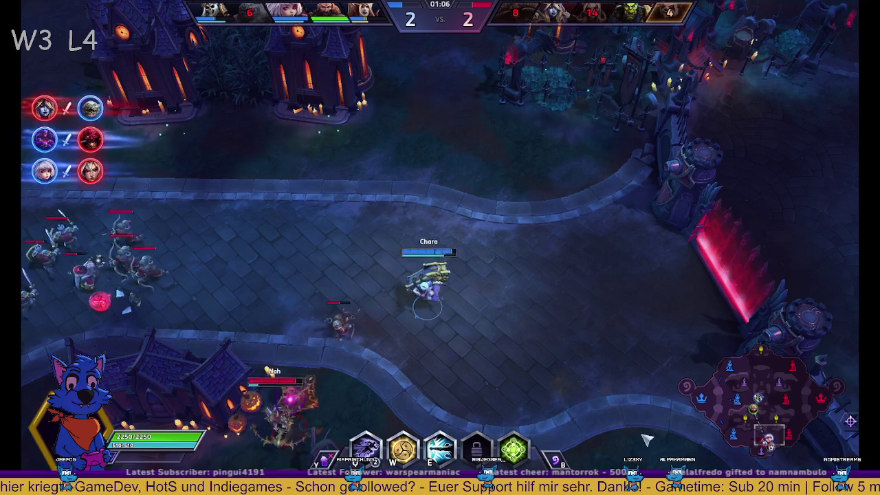
right_click(399, 392)
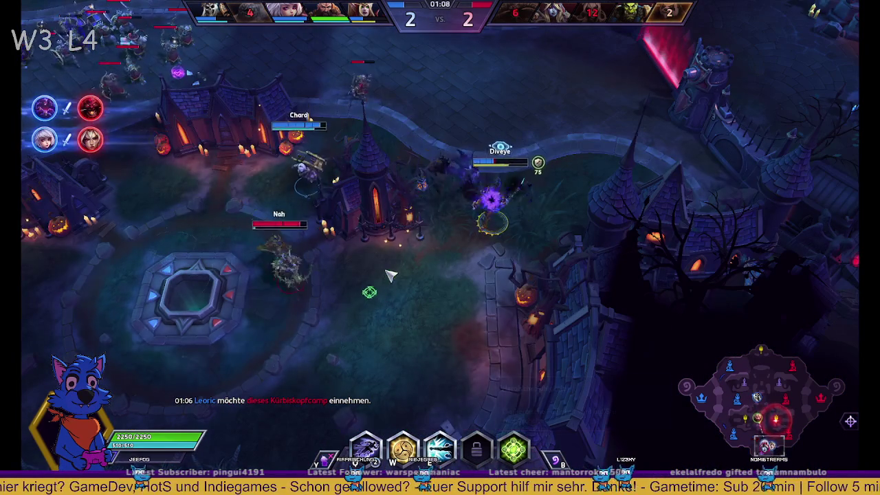
alt+click(433, 182)
drag(457, 187, 460, 190)
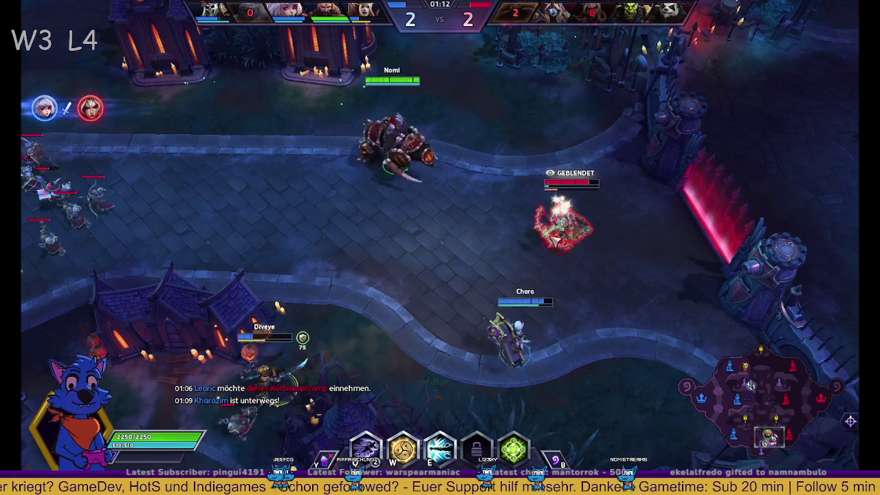
key(e)
key(d)
right_click(305, 255)
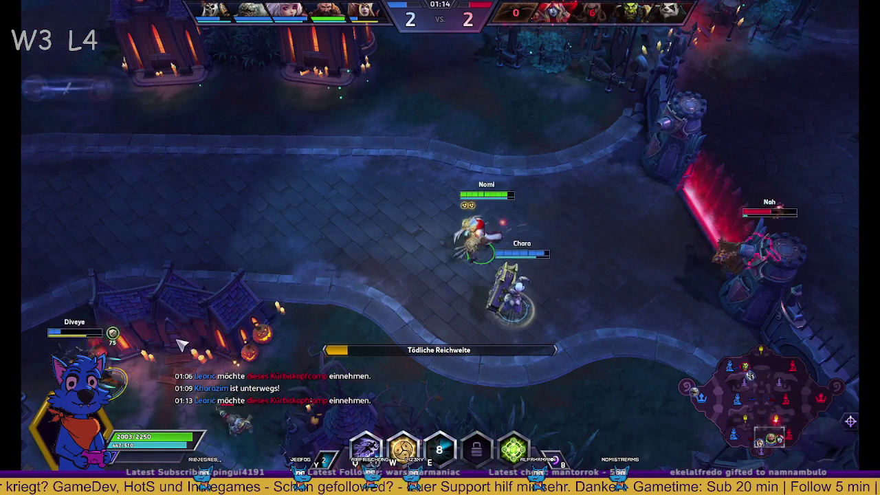
right_click(133, 275)
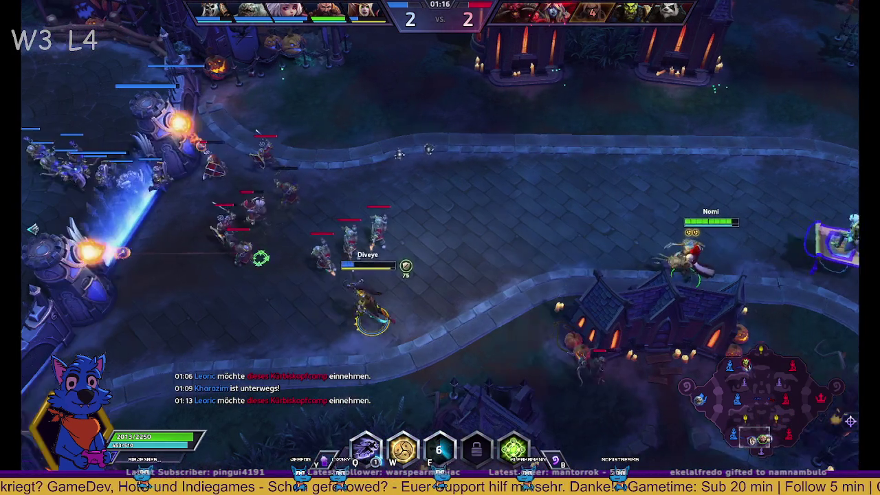
right_click(164, 230)
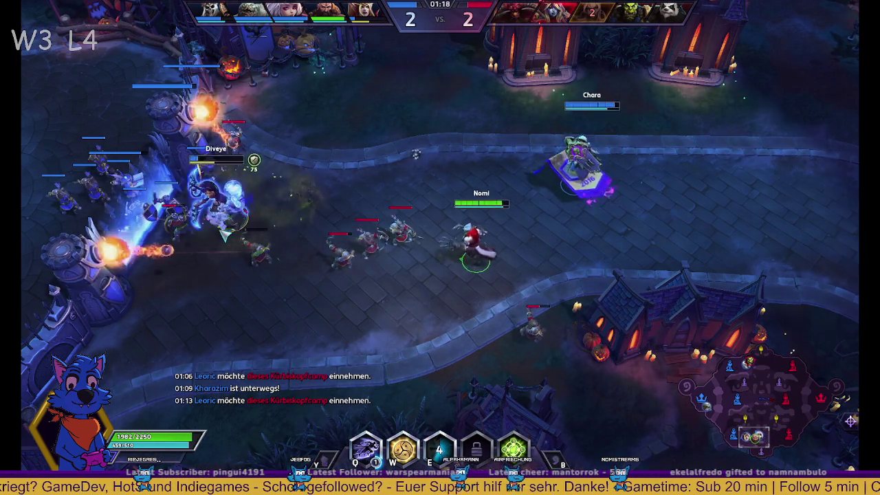
right_click(237, 219)
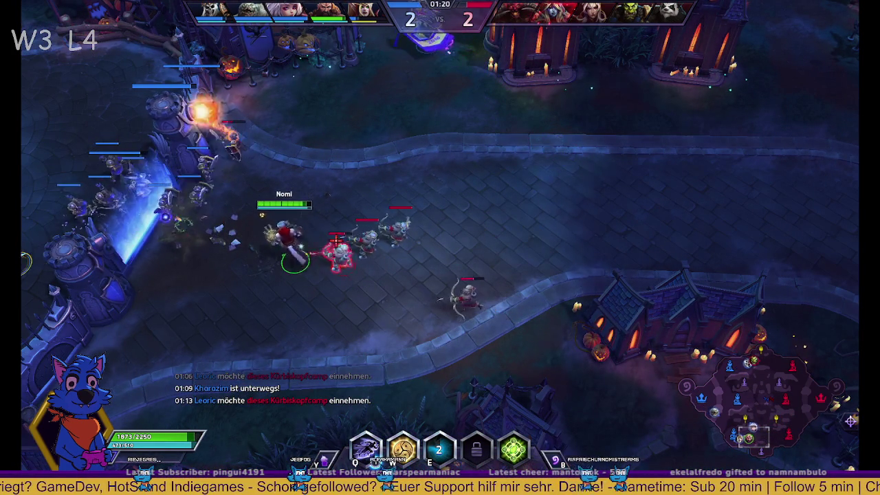
- Re-centre on the hero, reposition across the lane, and jump to other fights via the minimap
key(space)
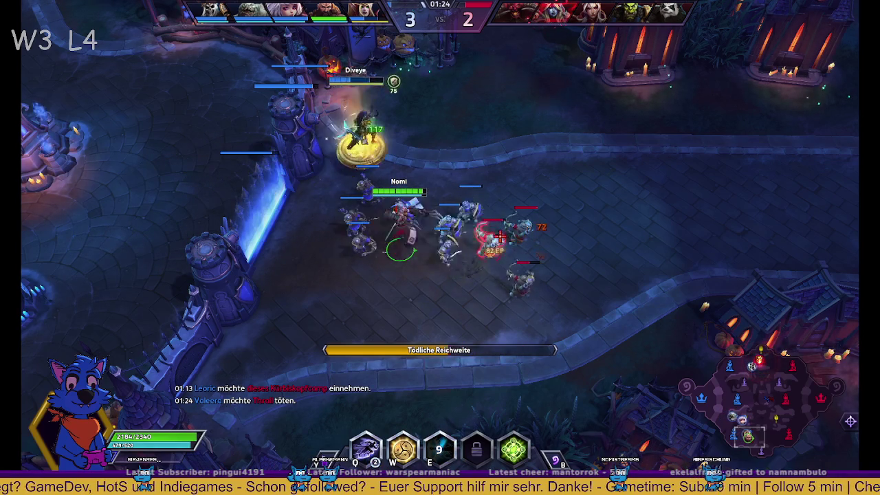
mouse_move(521, 19)
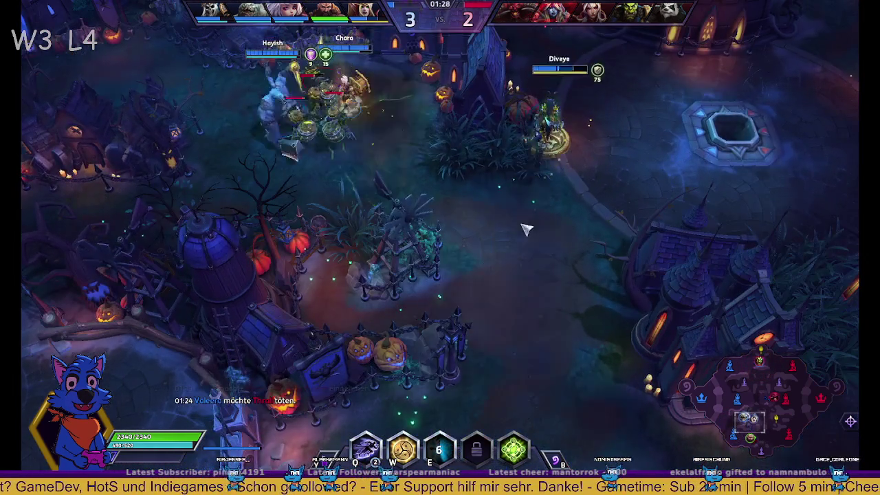
key(space)
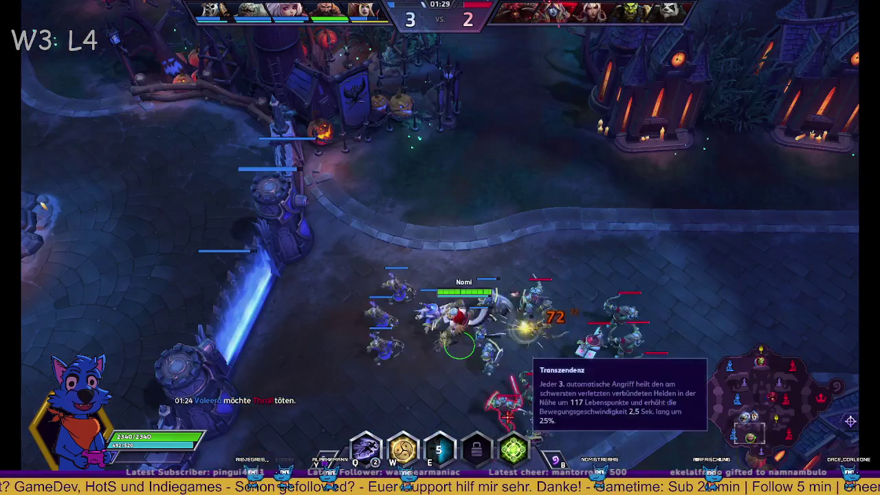
right_click(466, 339)
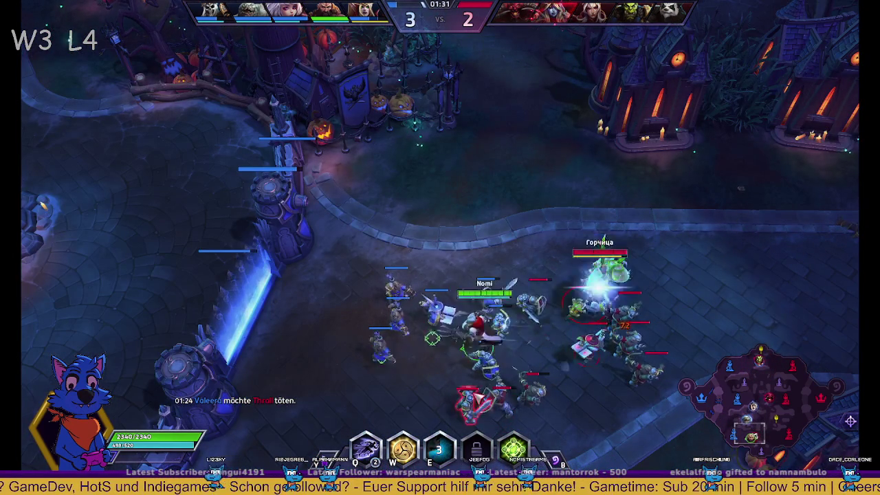
key(space)
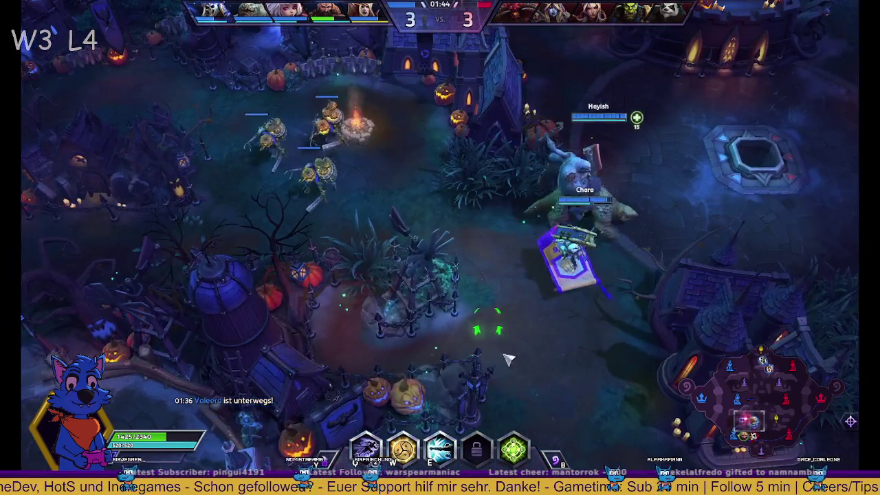
right_click(571, 251)
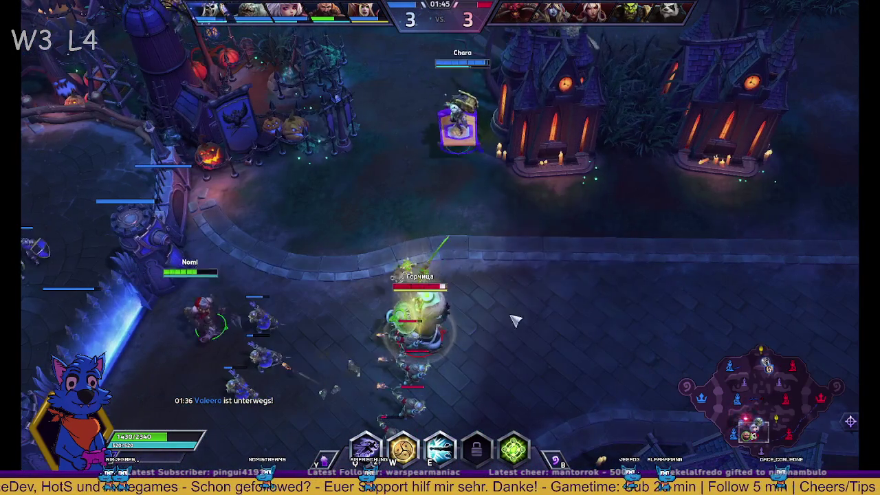
right_click(433, 375)
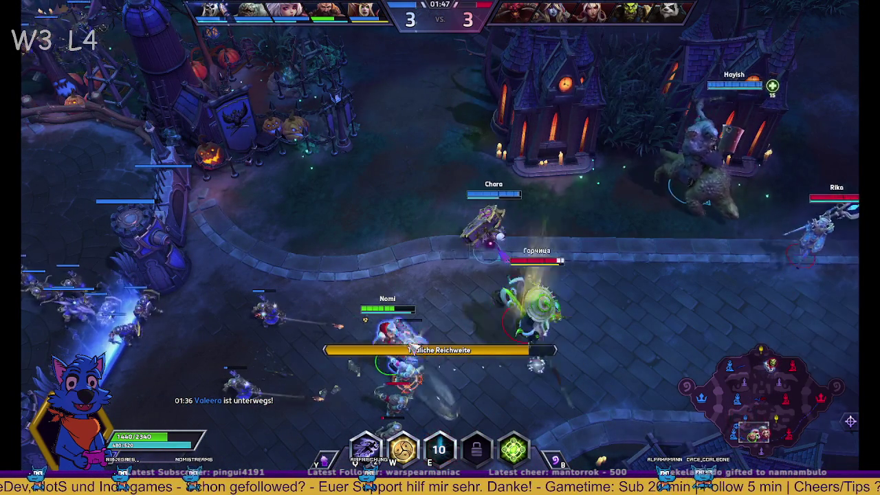
click(775, 367)
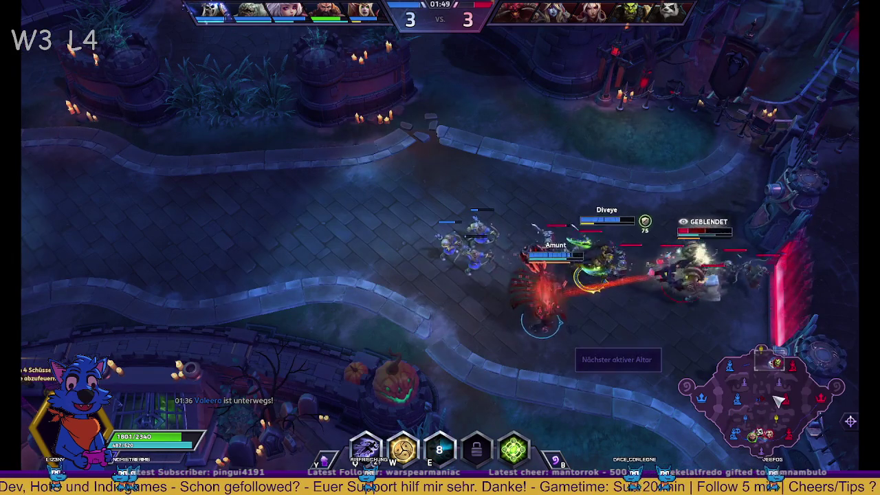
click(757, 431)
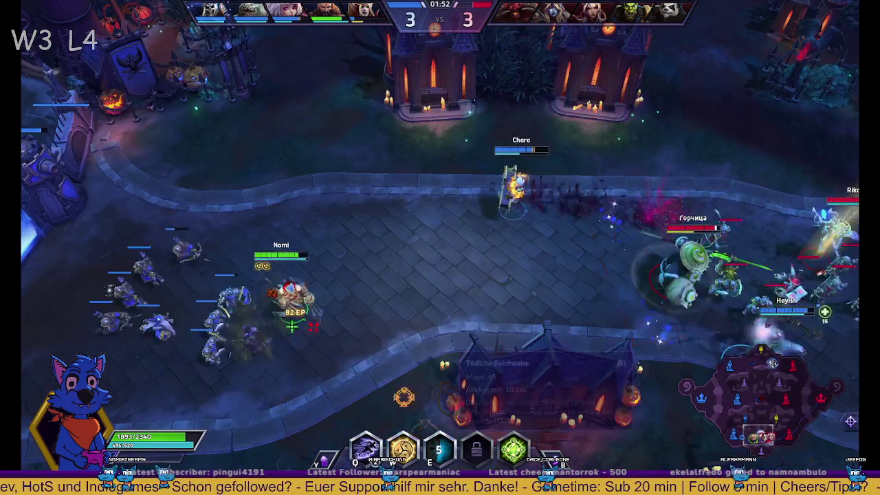
- Take the newly unlocked level-4 talent and activate it while attacking the enemy hero
mouse_move(851, 319)
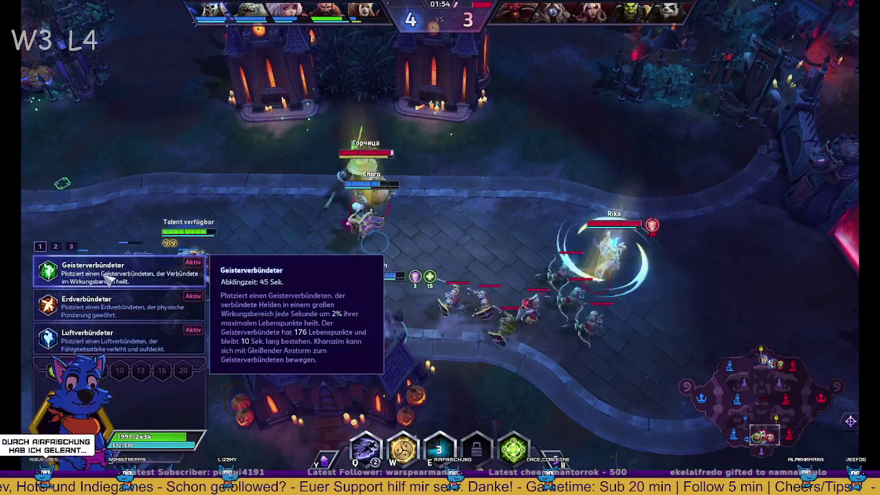
click(39, 261)
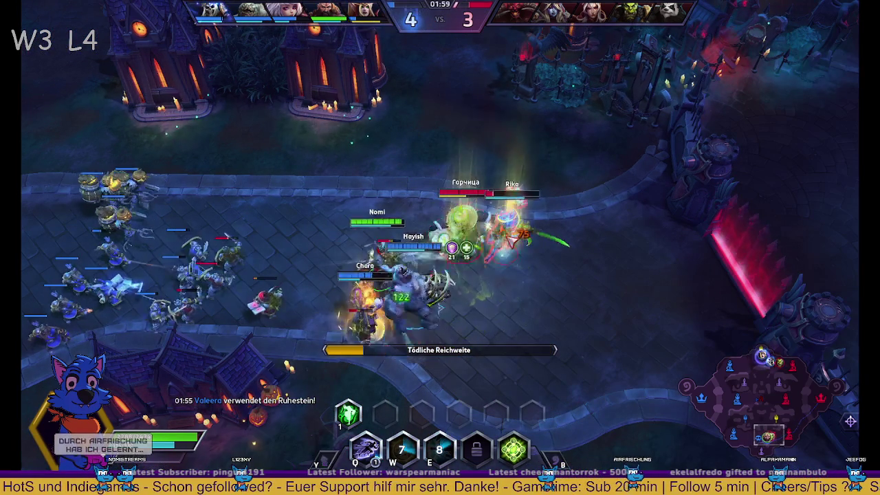
right_click(523, 239)
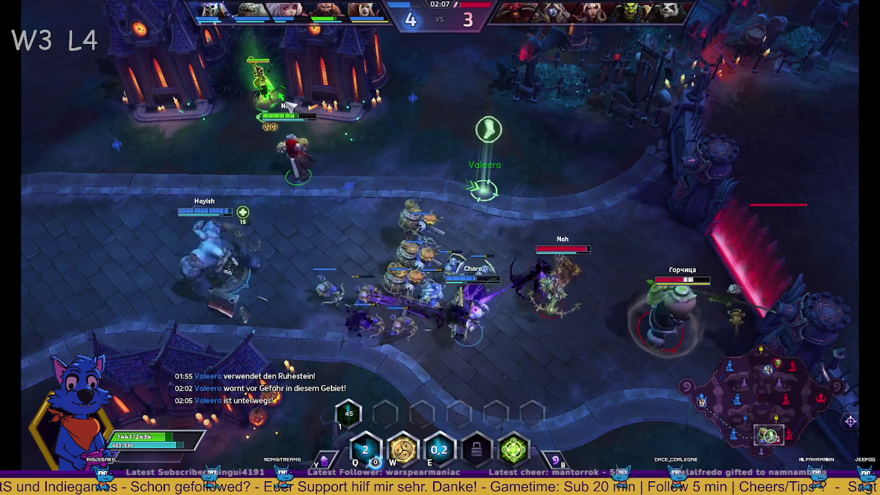
key(1)
right_click(346, 265)
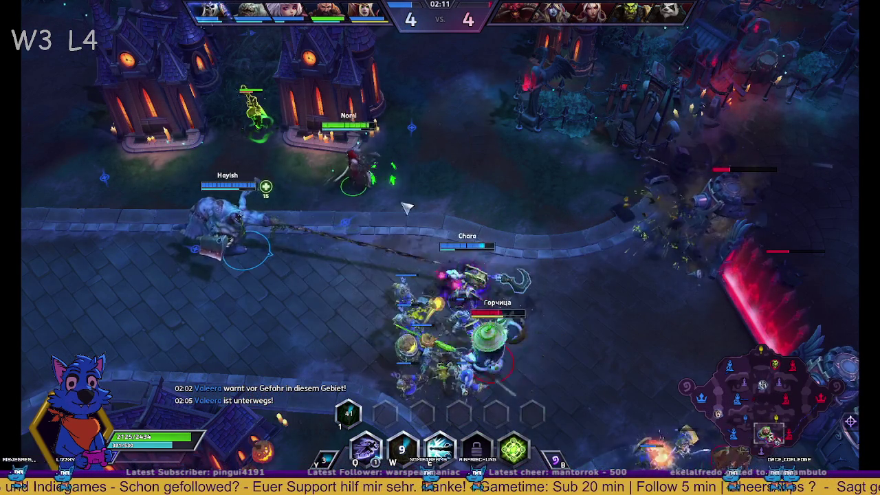
- Fight through the teamfight with Q and E while repositioning, then retreat left
key(q)
key(e)
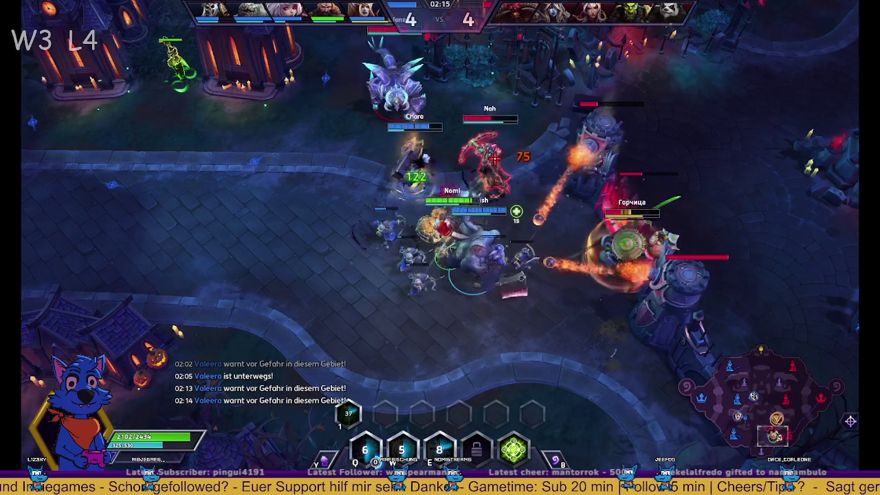
right_click(348, 153)
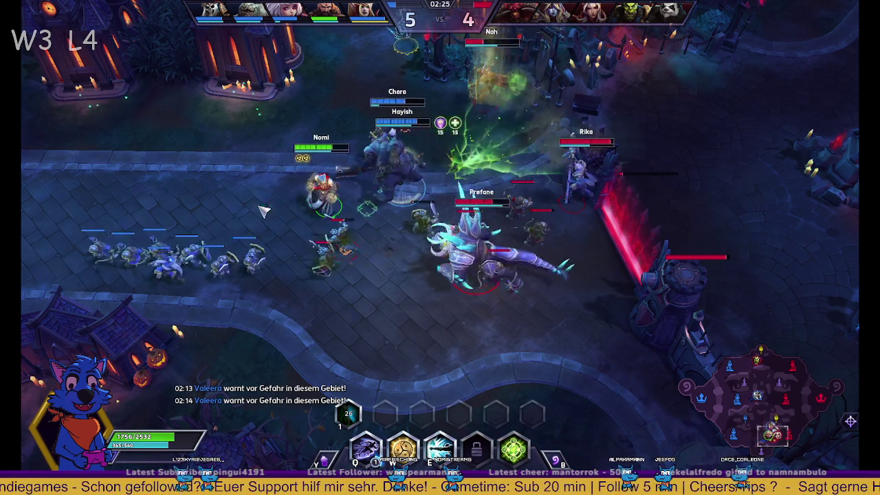
right_click(289, 237)
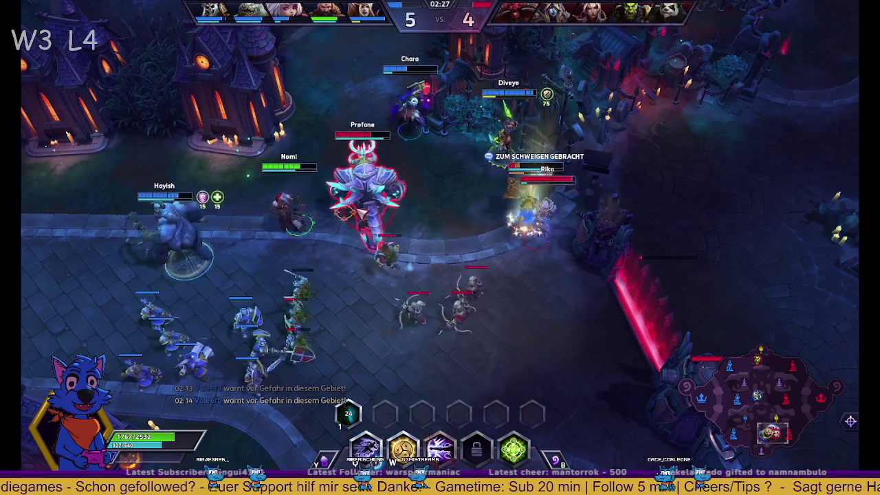
key(e)
right_click(154, 226)
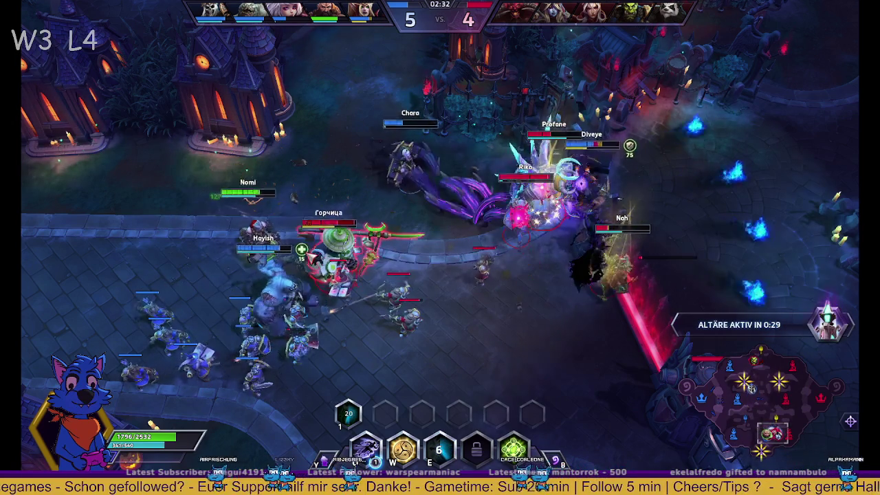
right_click(438, 259)
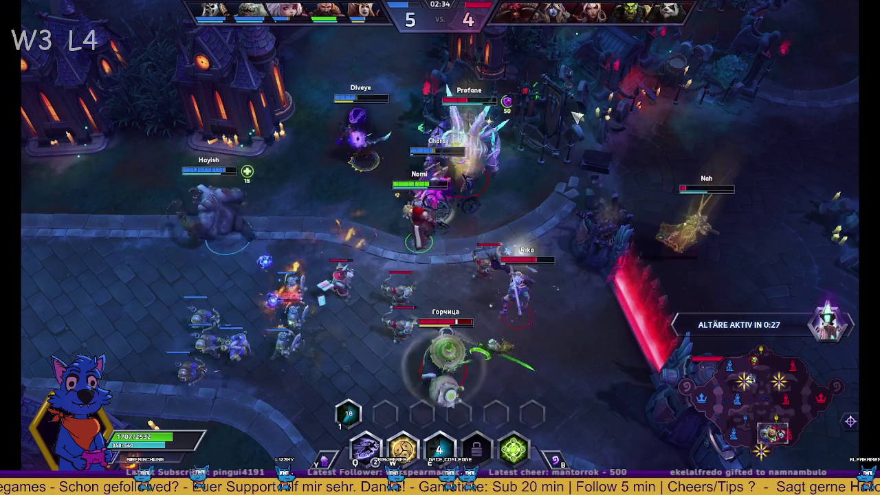
right_click(375, 164)
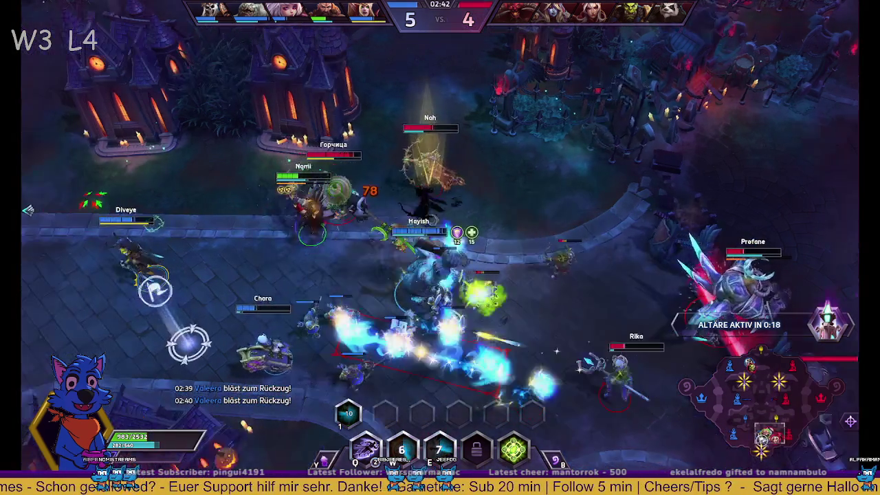
right_click(67, 210)
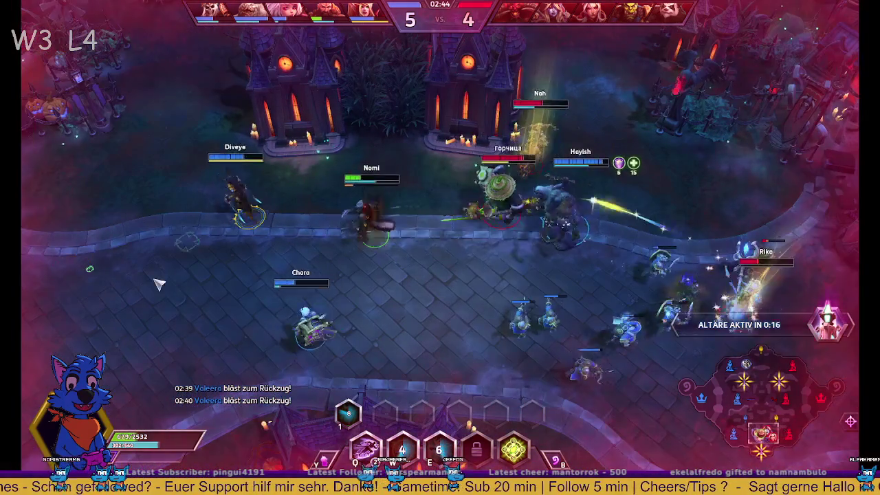
right_click(150, 351)
- Mount up and ride toward base, briefly turn back with E, then remount
key(z)
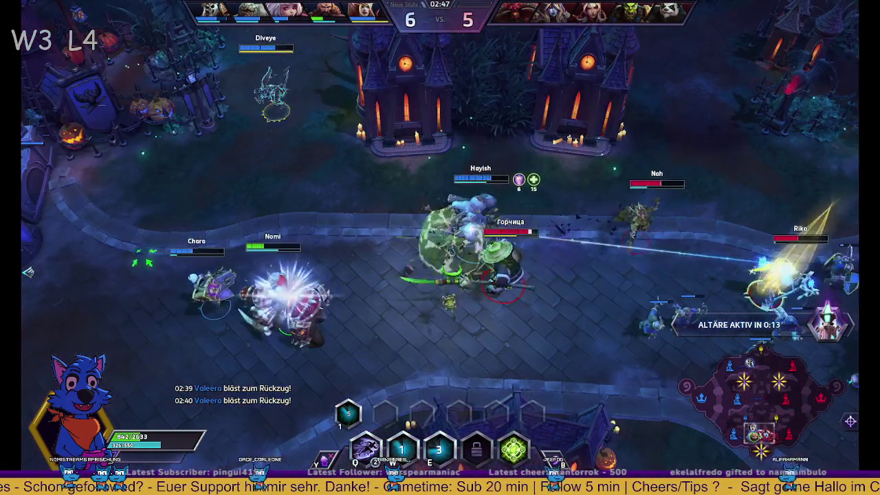
right_click(96, 275)
key(space)
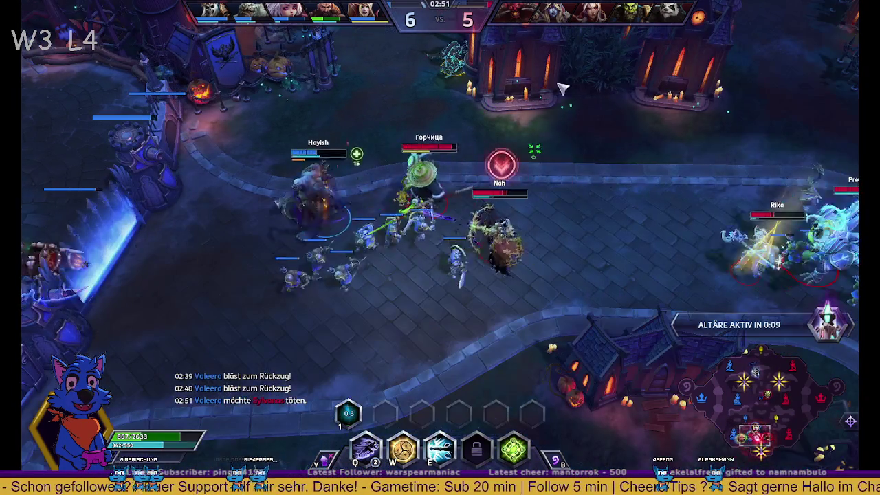
right_click(511, 257)
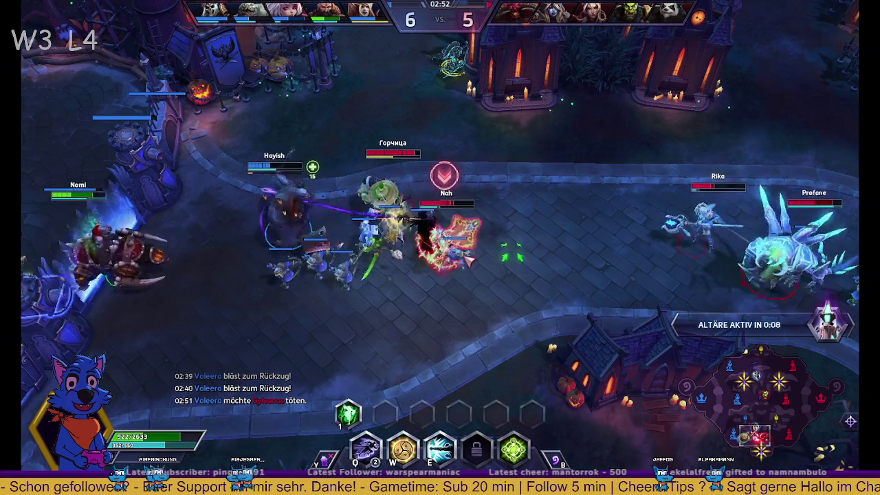
key(e)
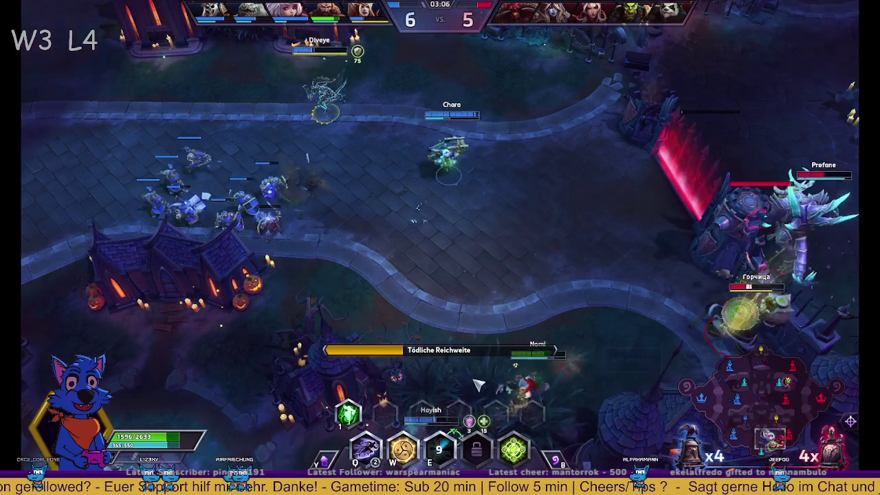
key(z)
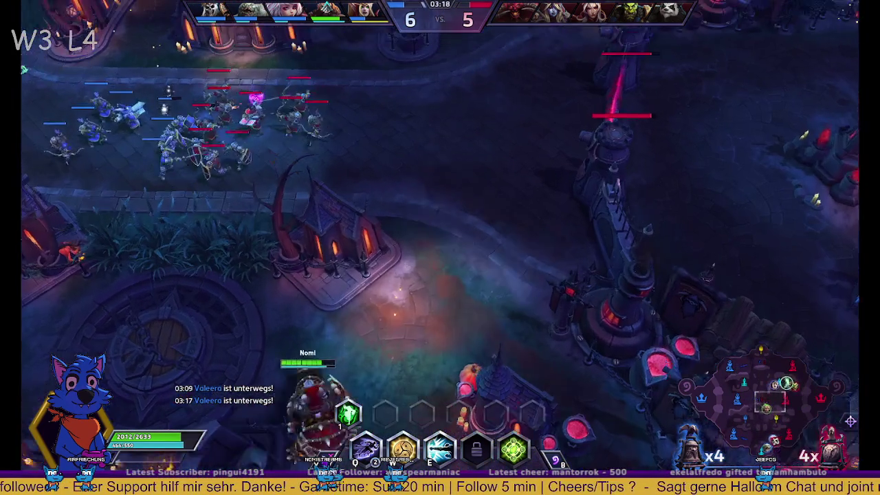
- Ping danger, then cast W and the active talent at the enemy fort
alt+click(420, 76)
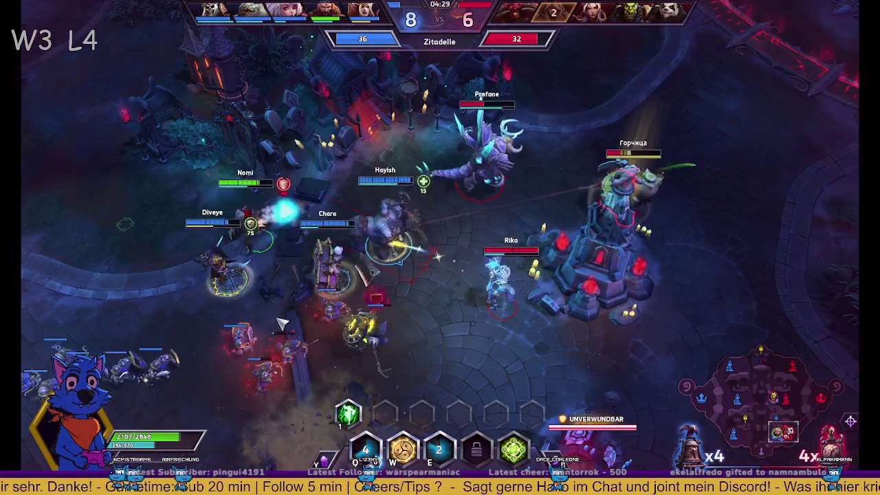
key(w)
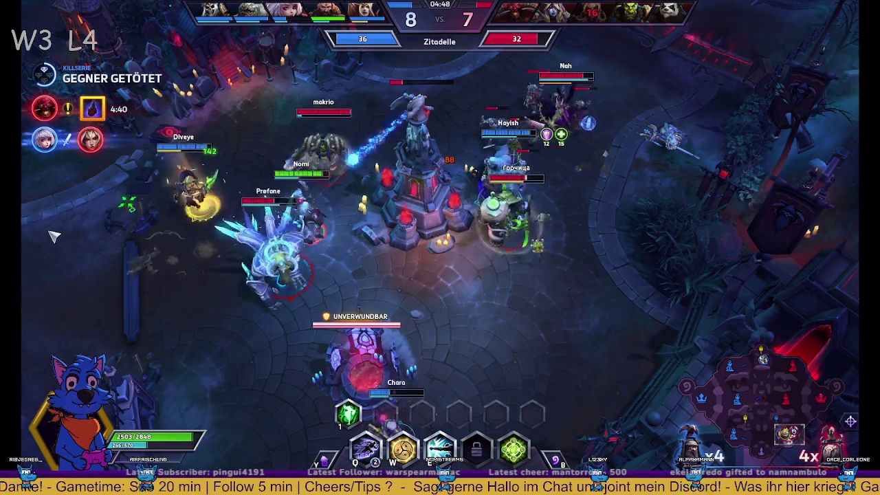
key(1)
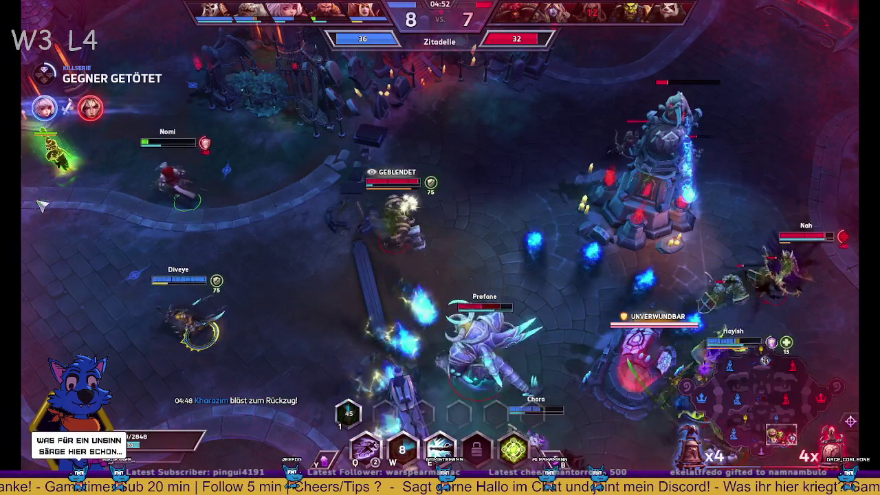
- Mount up and ride away from the fort toward the healing well
key(z)
right_click(100, 134)
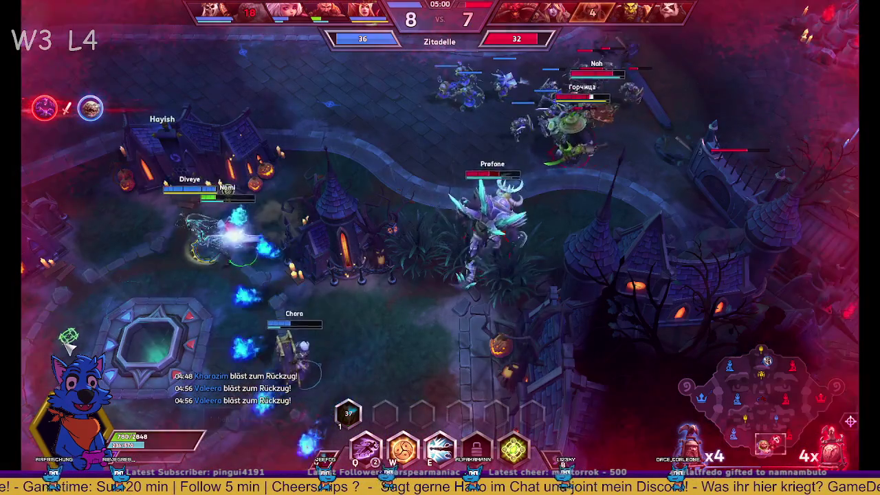
right_click(141, 333)
right_click(338, 319)
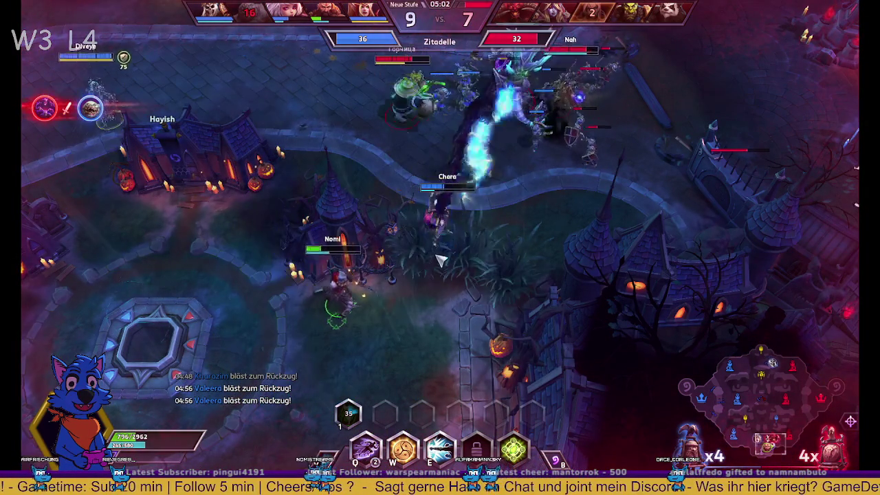
- Ride out from the healing well toward the fight at the upper right
right_click(126, 409)
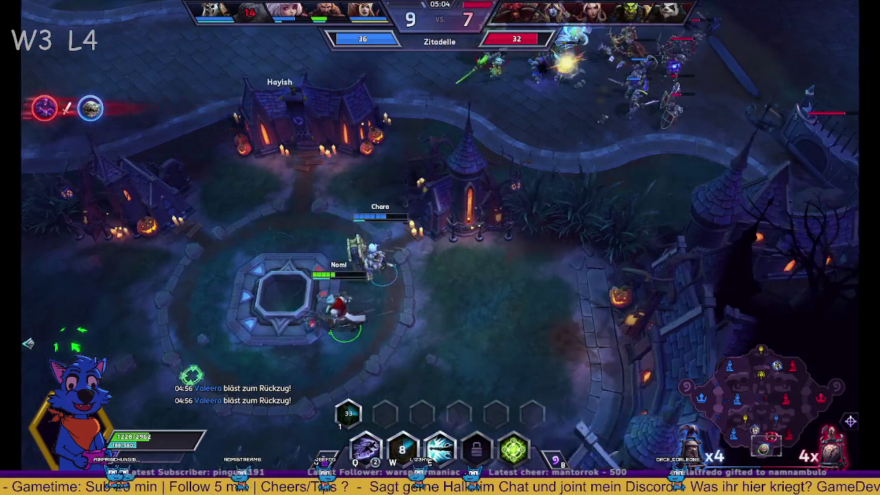
right_click(109, 299)
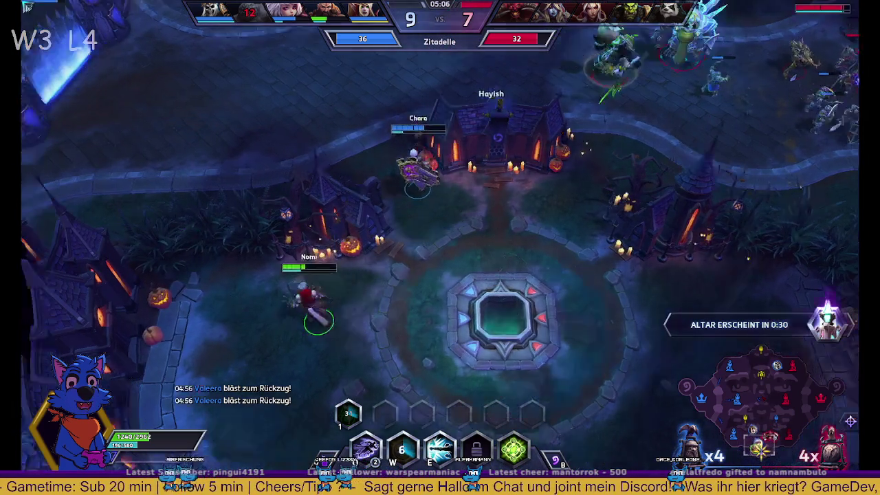
right_click(118, 145)
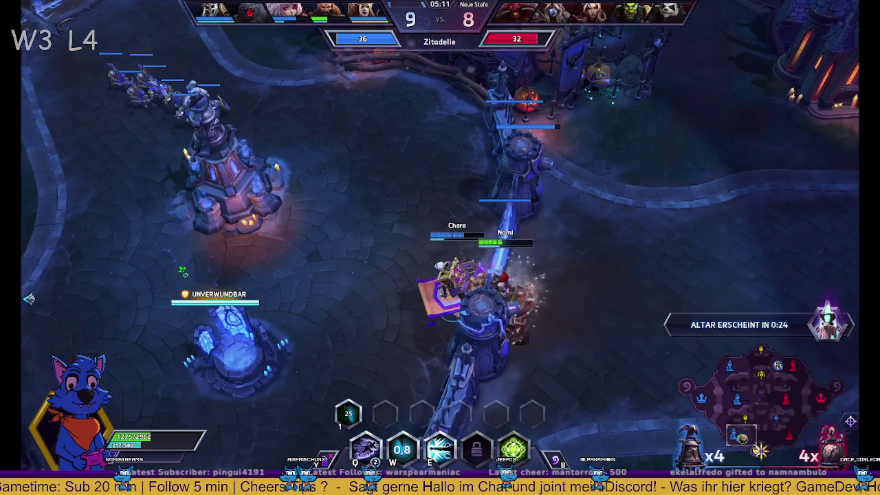
right_click(282, 324)
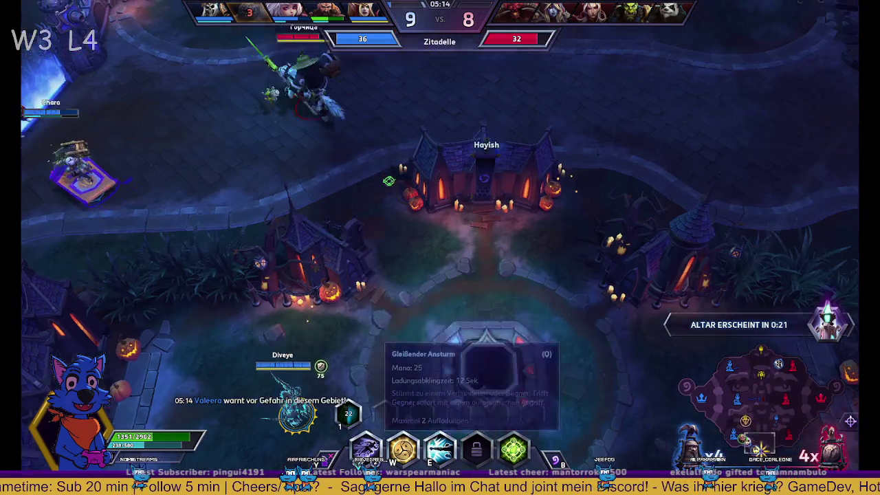
right_click(310, 309)
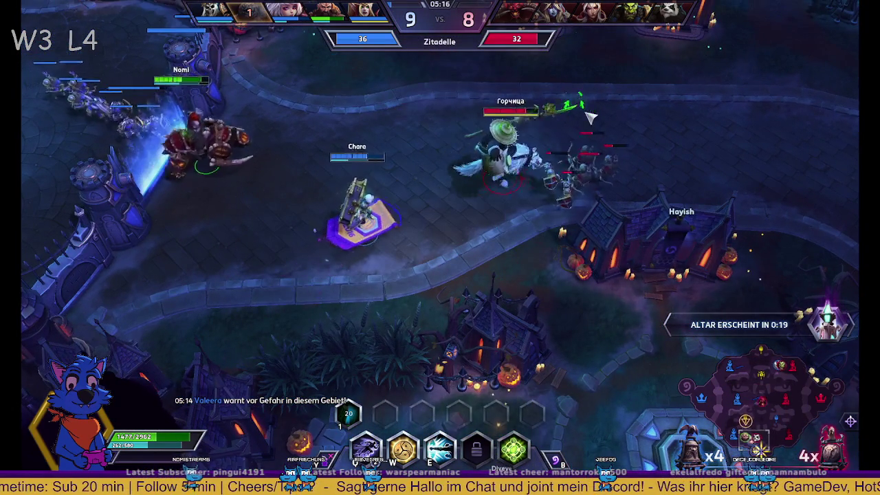
right_click(726, 110)
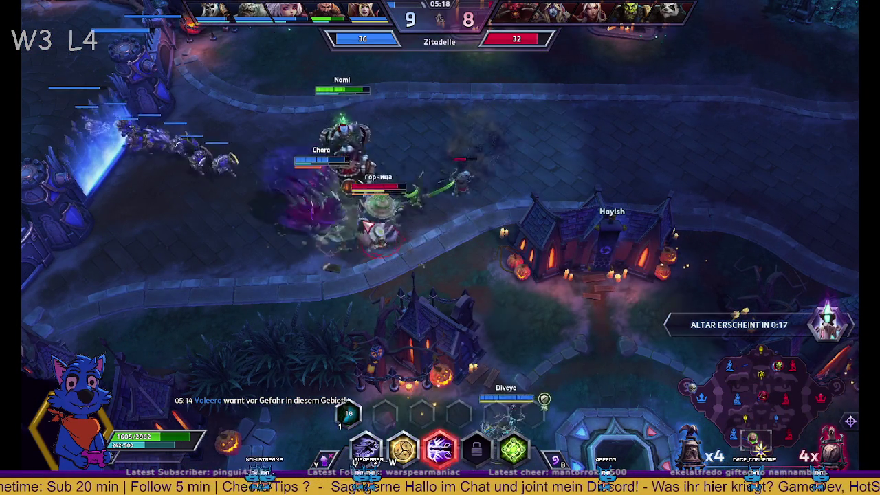
- Attack the enemies near the chapel with Q, E, W and Space abilities
right_click(447, 177)
right_click(536, 158)
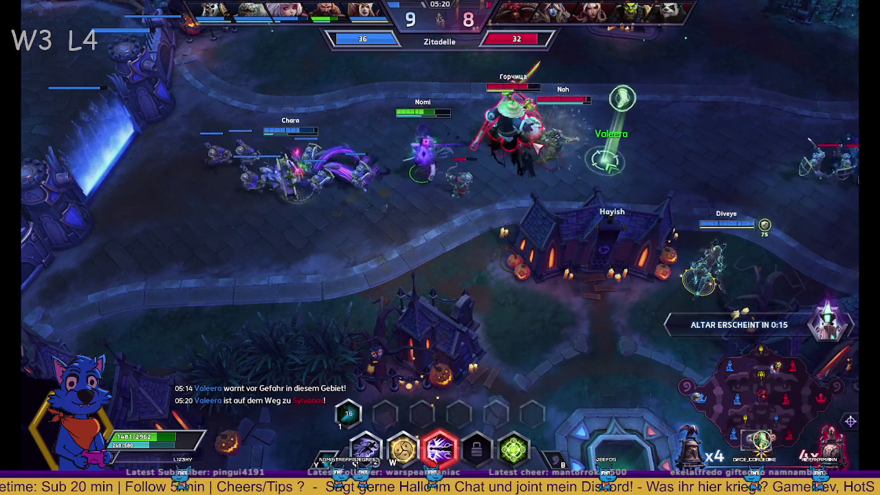
key(q)
key(e)
key(space)
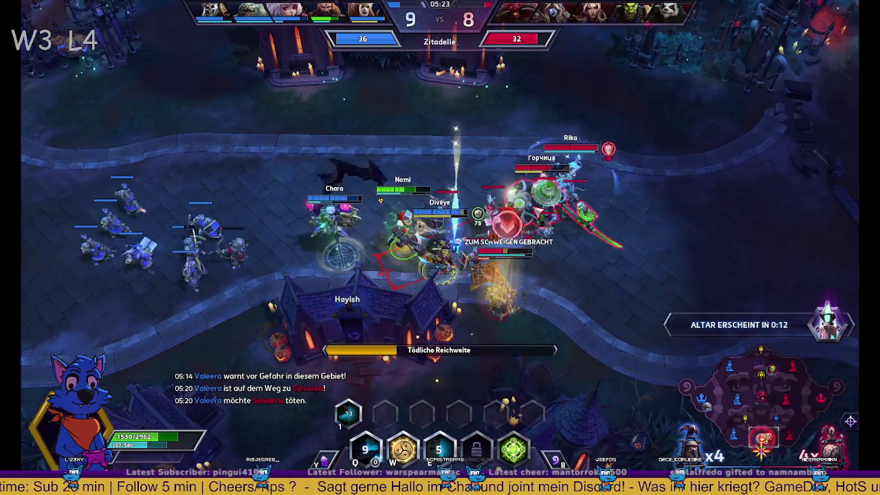
key(w)
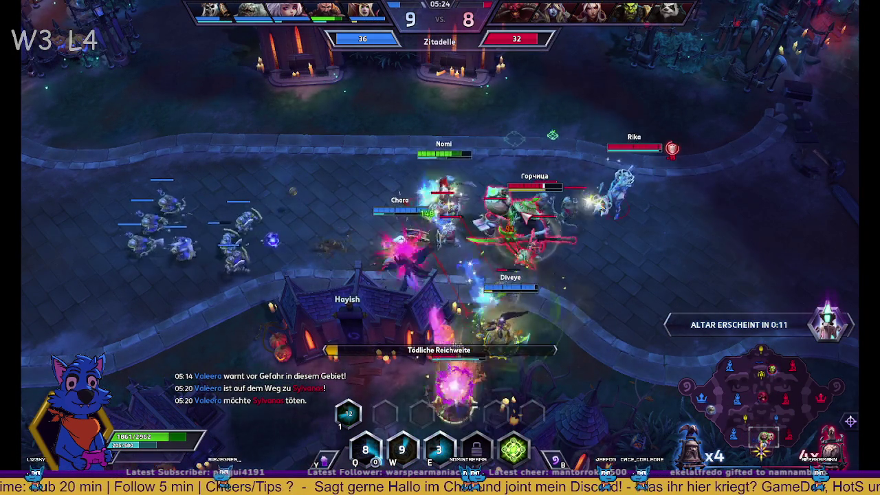
key(space)
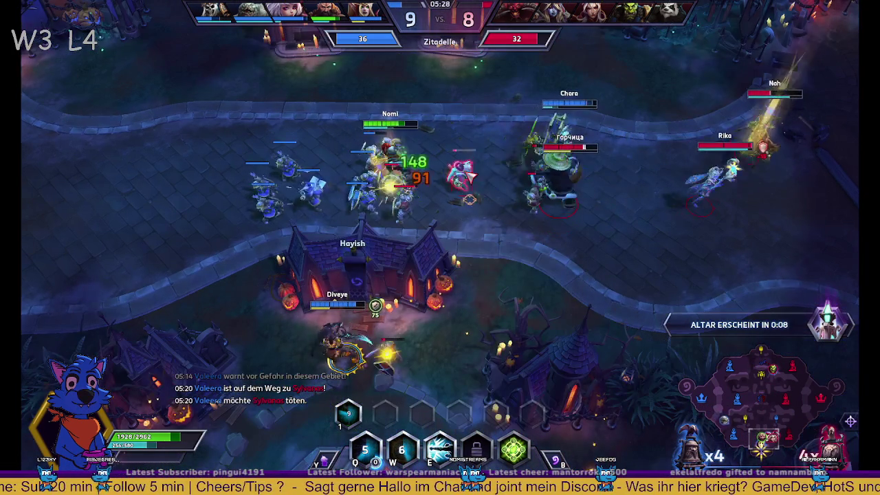
right_click(469, 199)
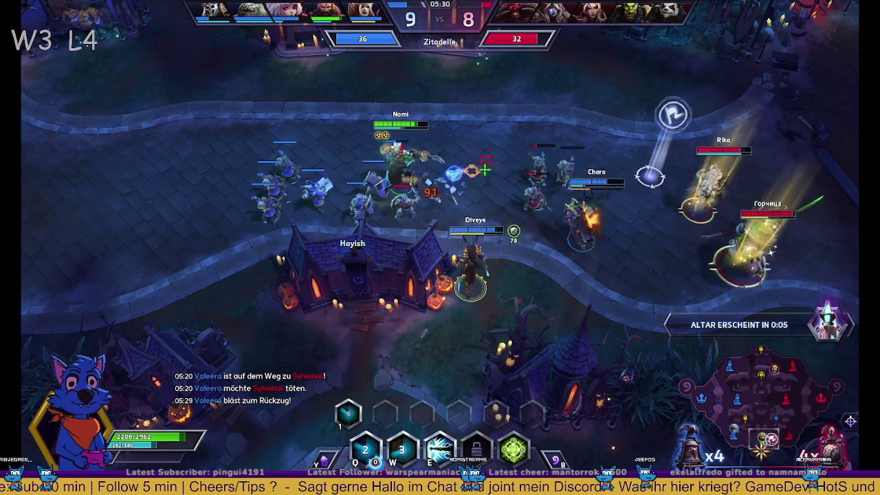
right_click(512, 194)
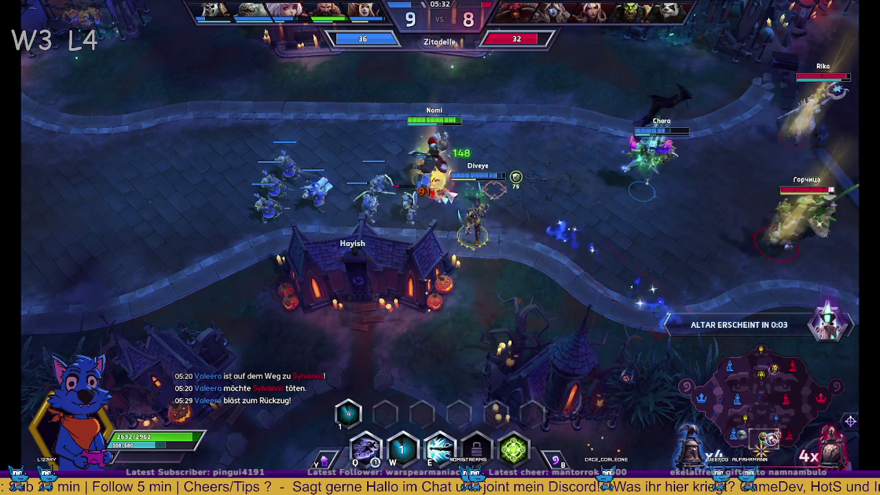
key(space)
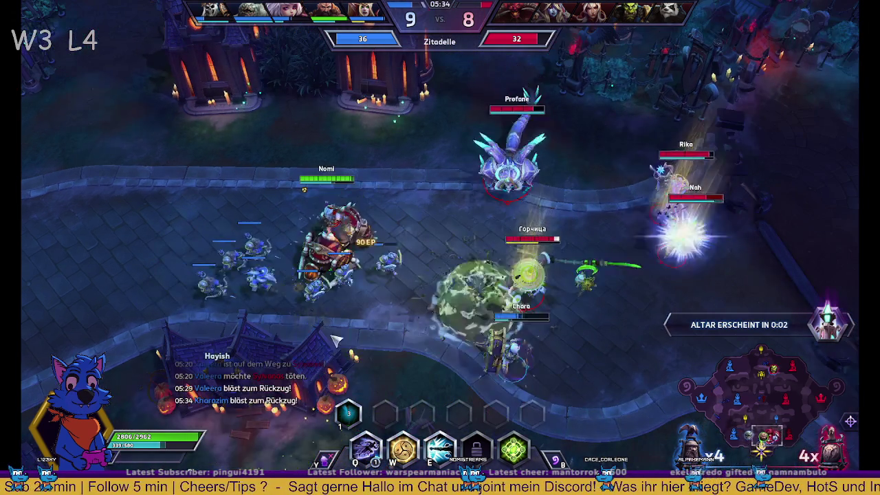
key(w)
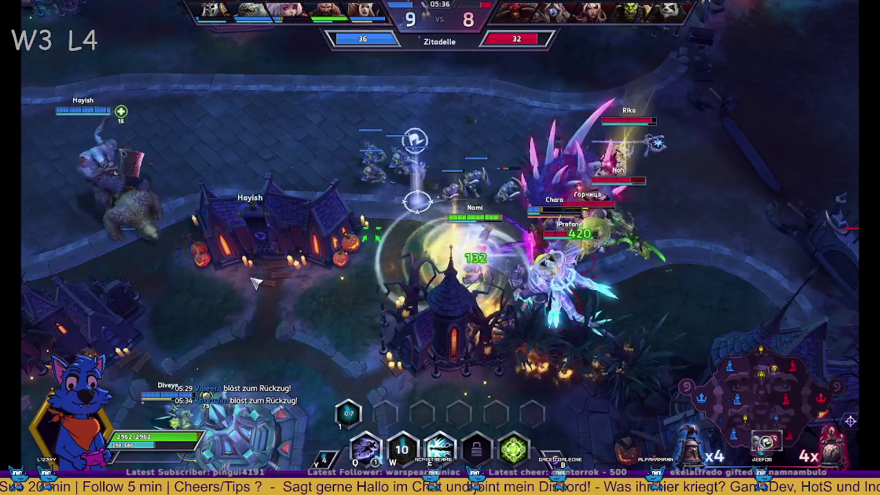
- Retreat left, then re-engage the nearest enemy with E and Q before repositioning
right_click(254, 282)
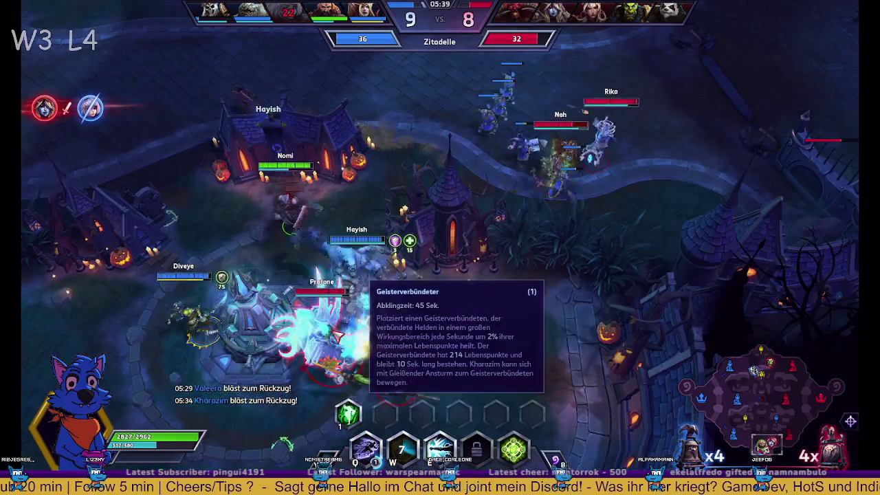
key(e)
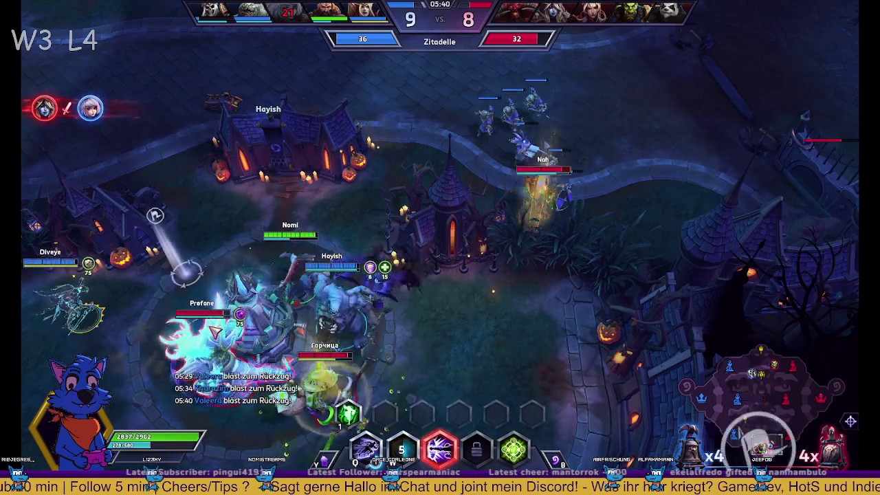
right_click(475, 287)
key(q)
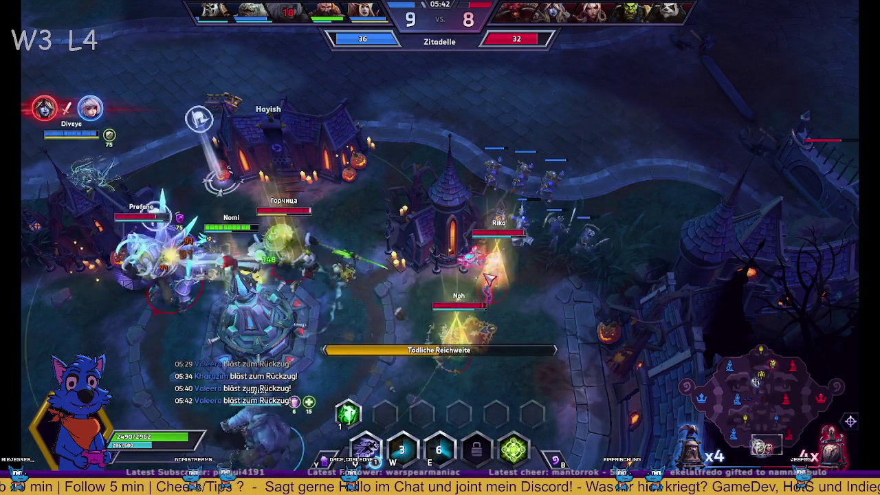
right_click(581, 267)
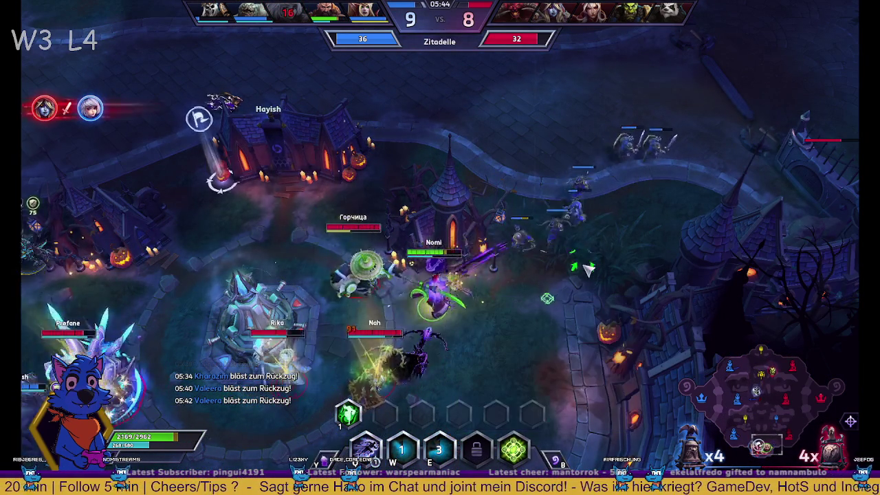
right_click(487, 157)
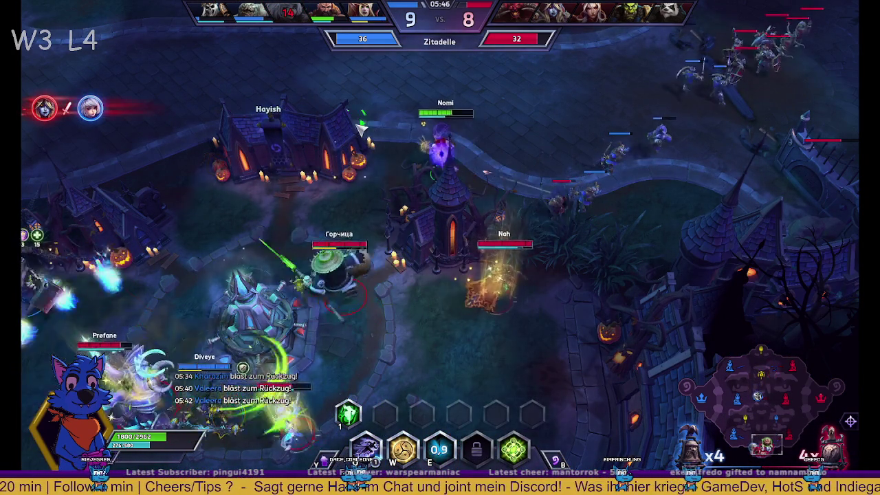
right_click(475, 169)
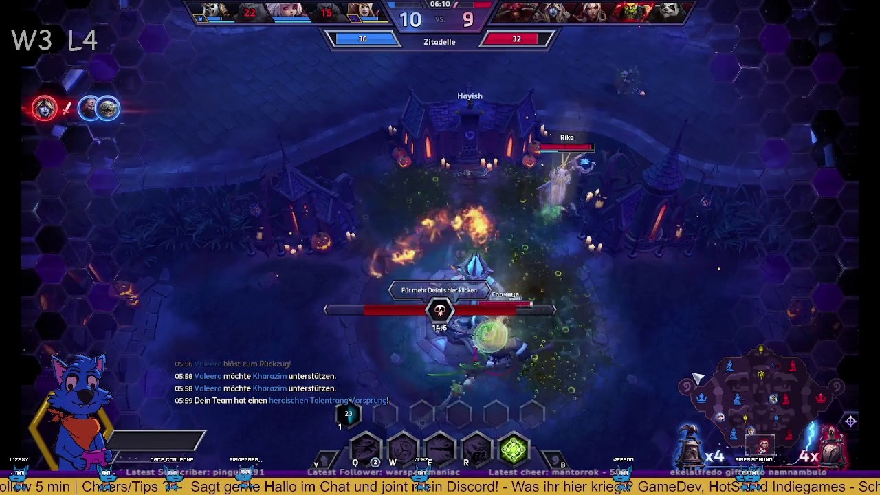
- Pan the minimap view across the lane fight, then focus on the Kürbiskopf siege camp
click(775, 404)
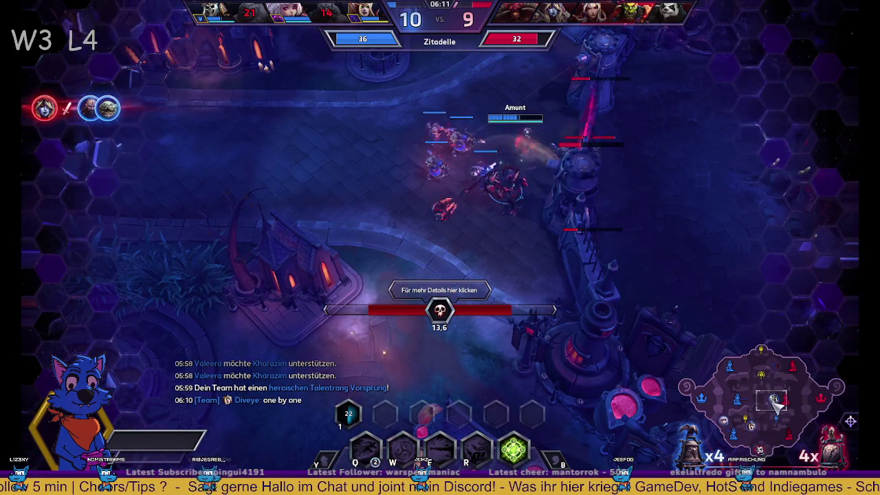
drag(782, 422, 778, 410)
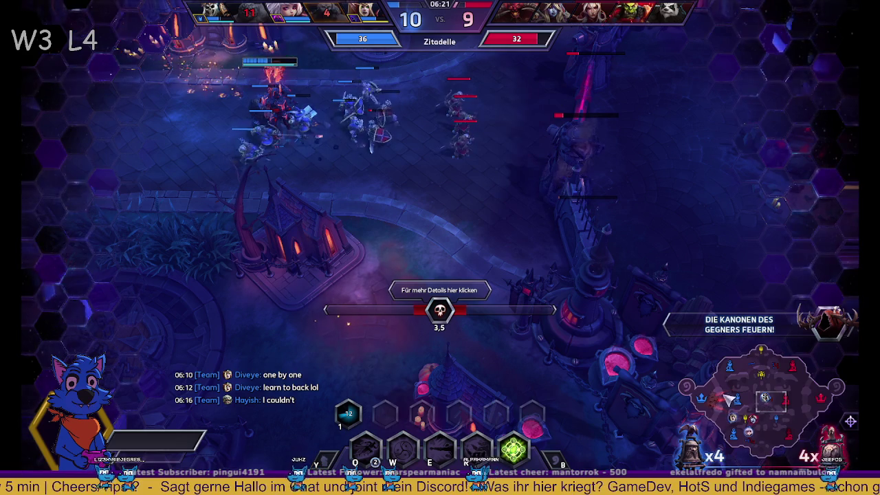
click(750, 421)
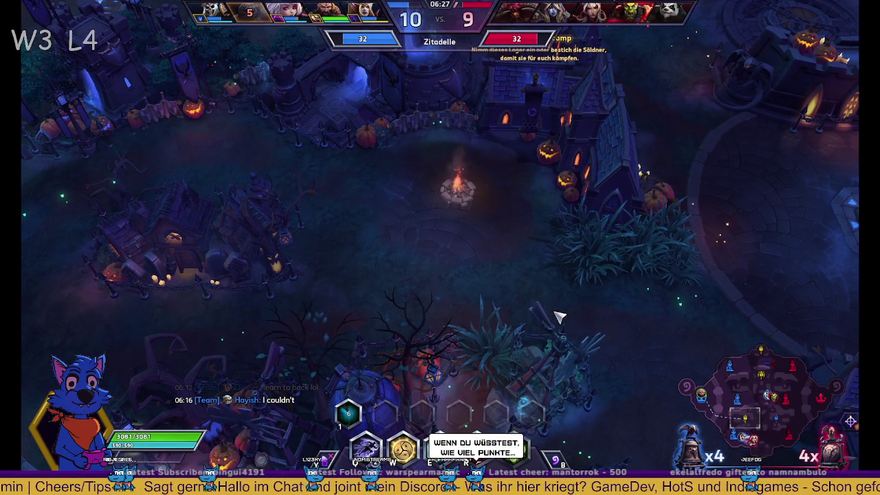
- Head from base toward the upper fight and signal the team the hero is coming
key(space)
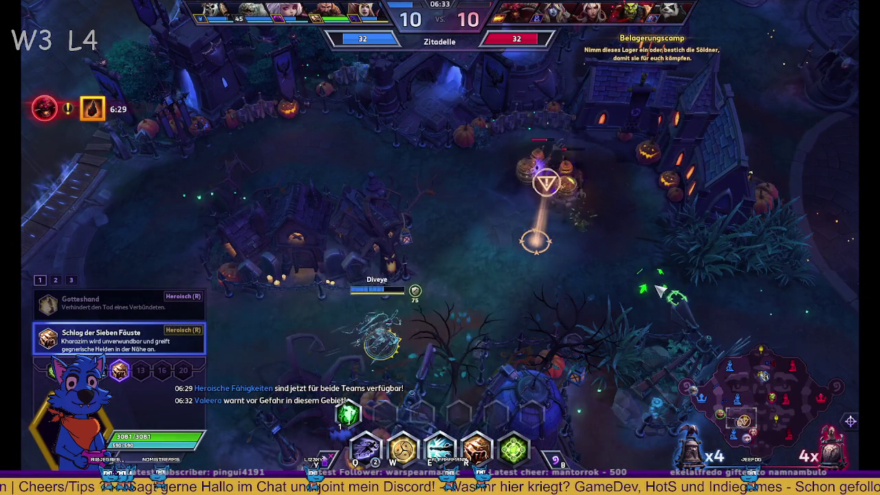
right_click(694, 275)
right_click(530, 272)
drag(445, 201, 482, 206)
right_click(541, 213)
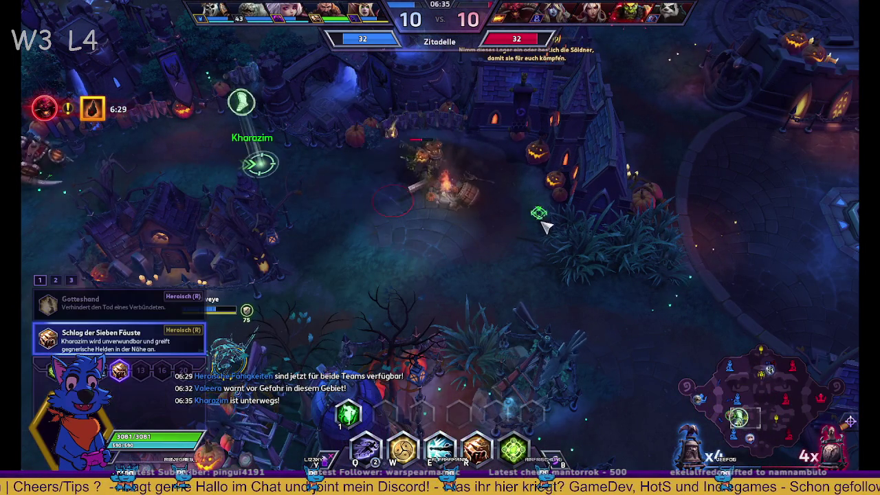
right_click(522, 222)
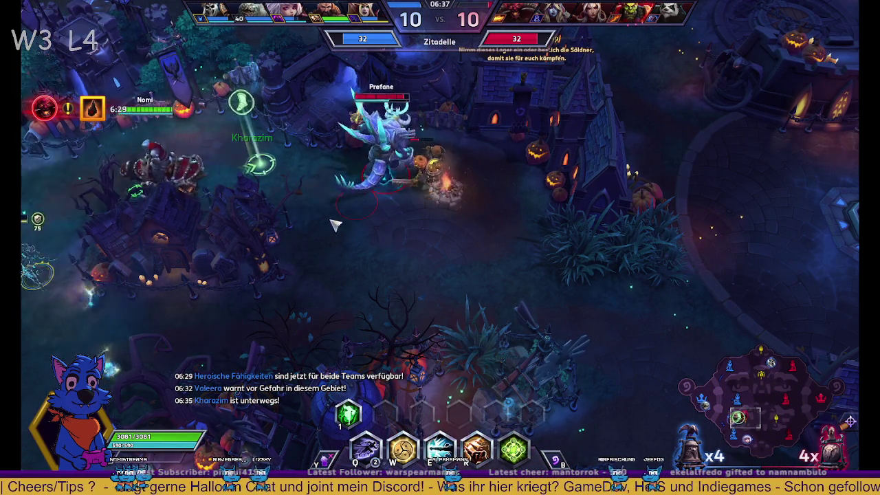
- Dash into the citadel fight with D, E and Q, retreat with W, then re-engage
key(d)
key(e)
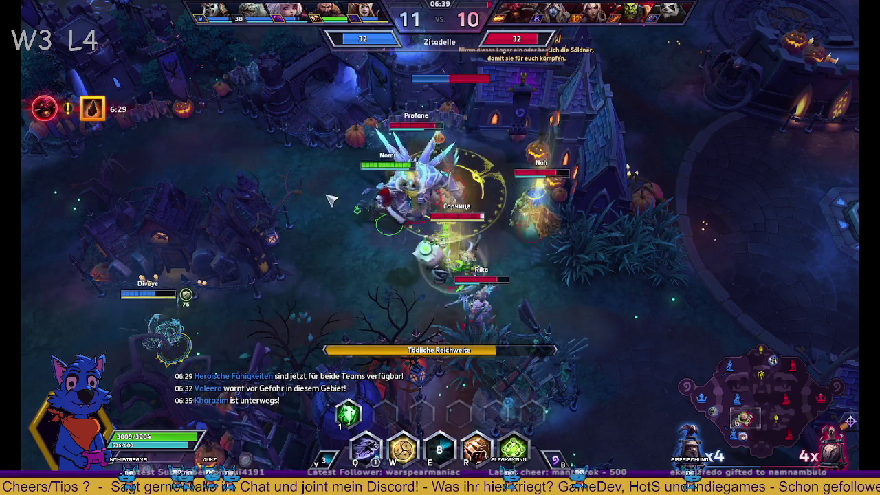
key(q)
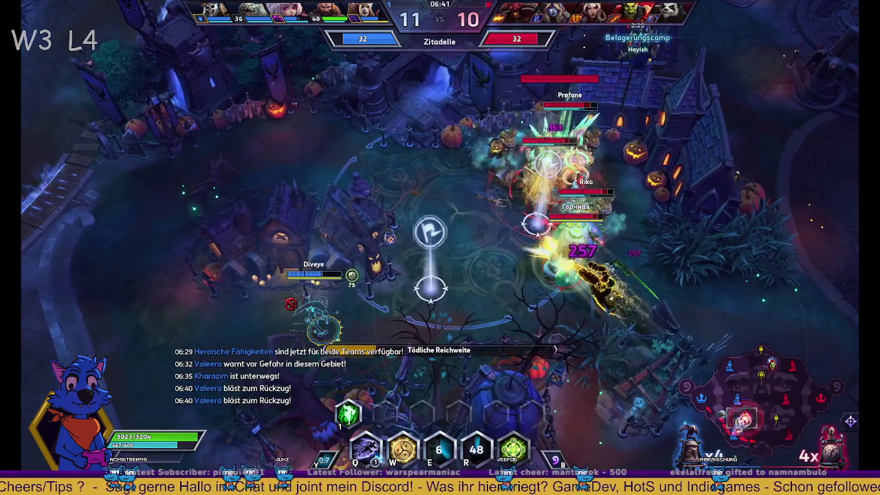
right_click(301, 328)
key(w)
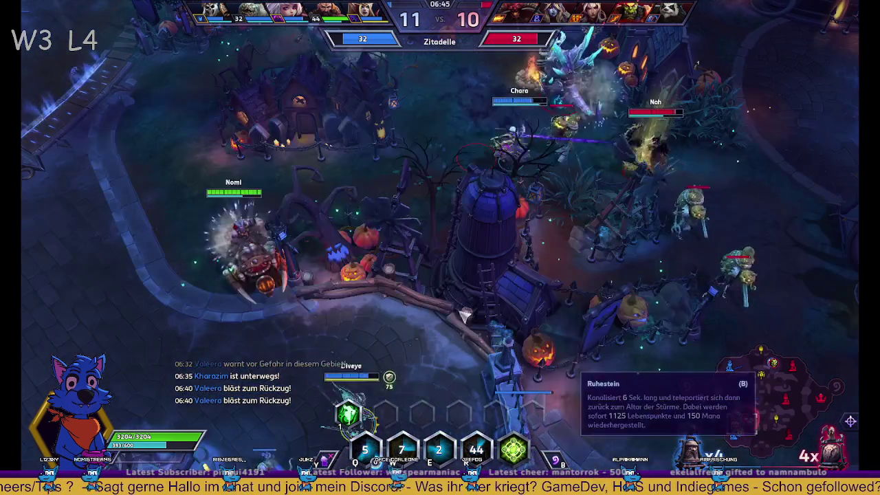
right_click(586, 421)
right_click(336, 181)
key(e)
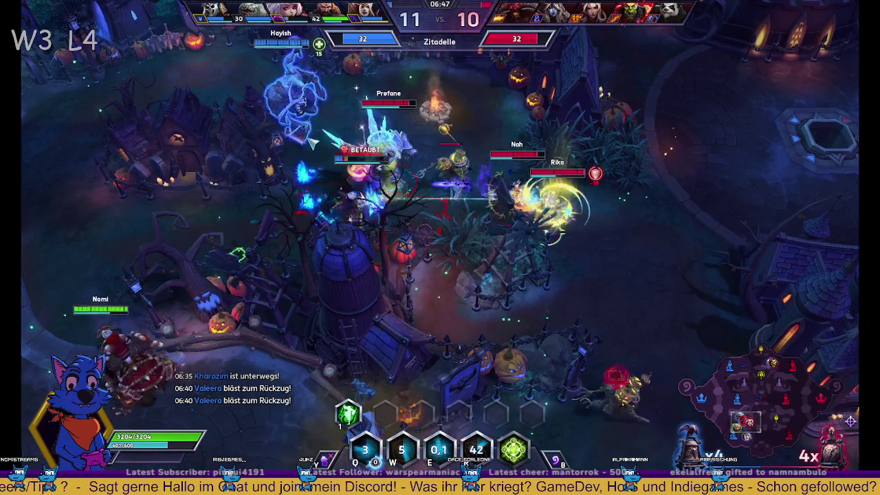
key(space)
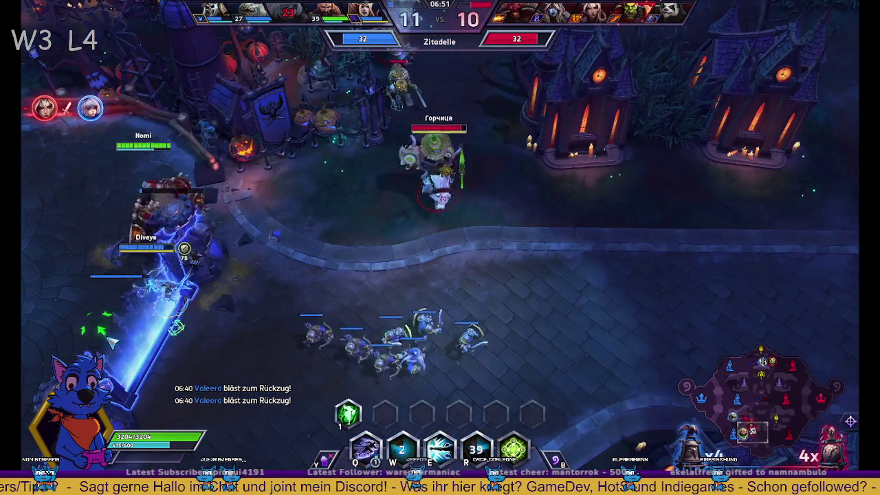
- Check the scoreboard, then ride back into the fight attacking the outlined enemy
key(Tab)
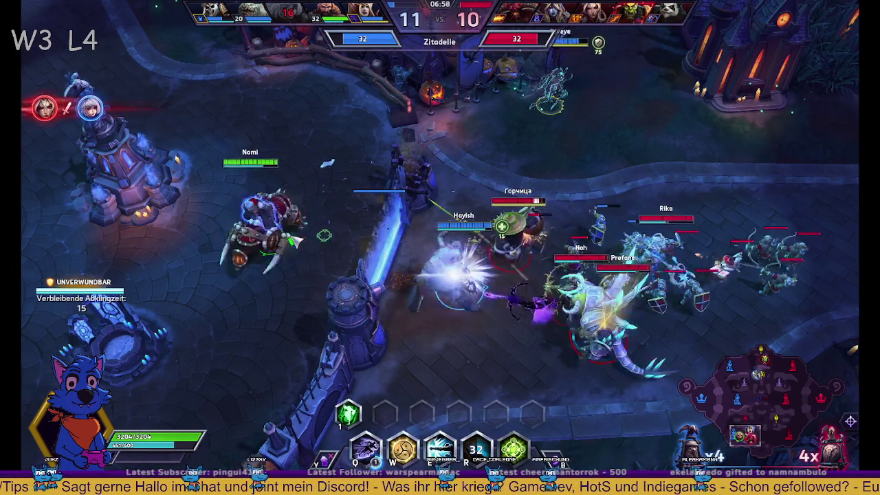
right_click(196, 255)
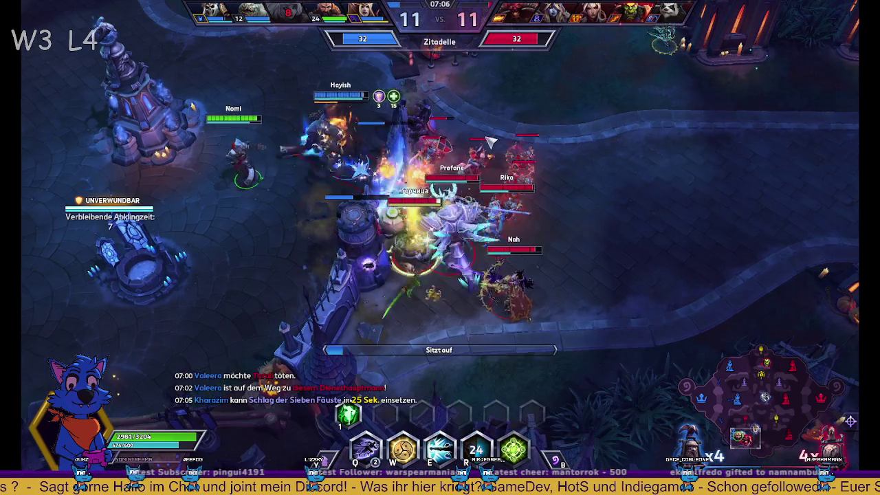
right_click(452, 148)
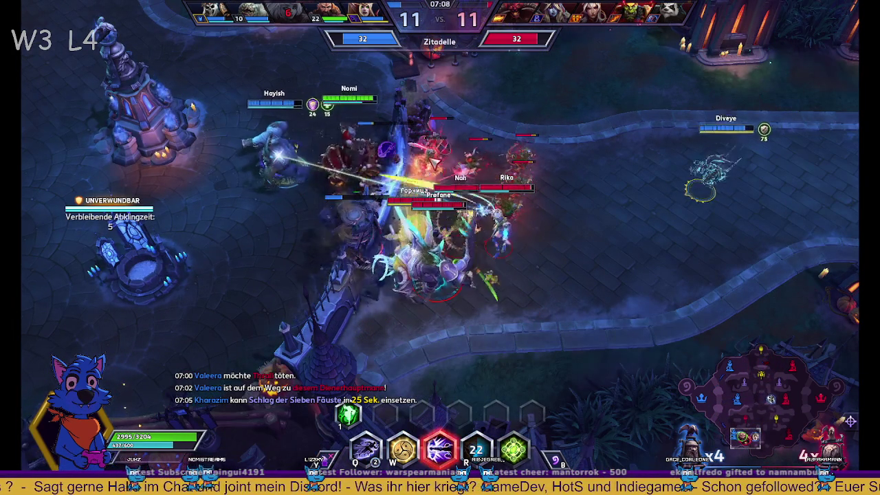
right_click(515, 232)
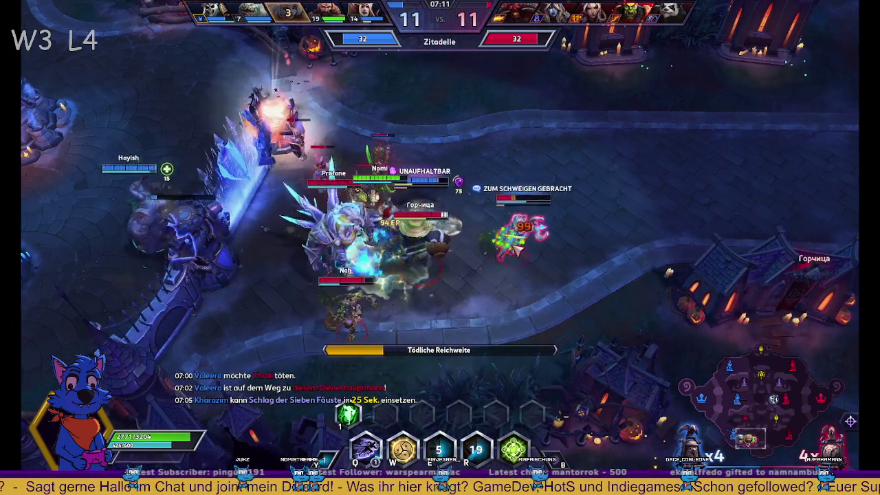
right_click(565, 231)
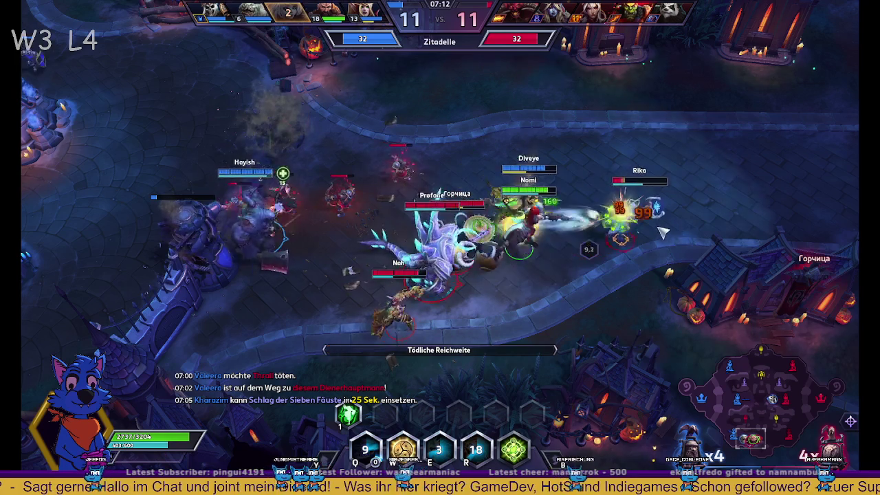
- Fight with W and E, retreat north past the gate, and cast Q and W until dying
key(w)
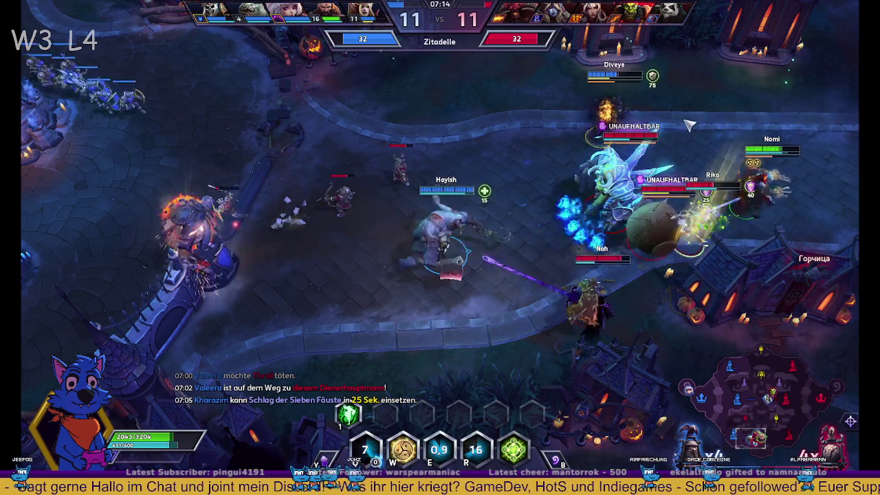
right_click(643, 120)
key(e)
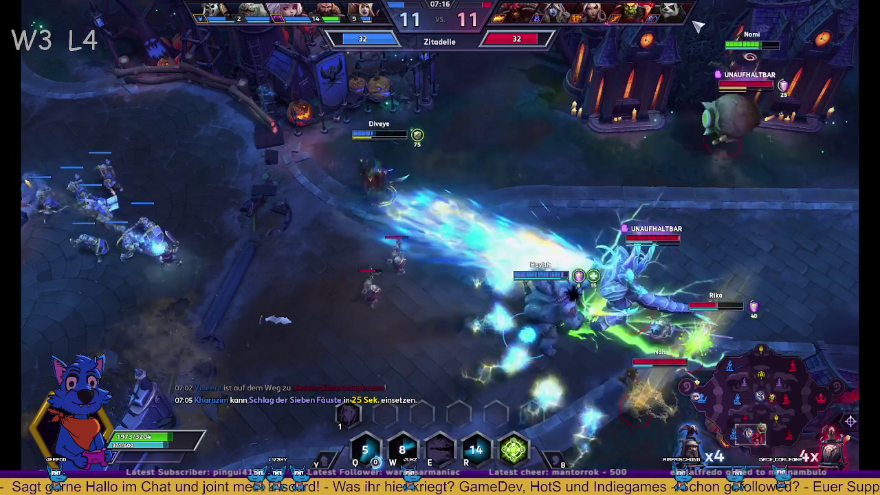
right_click(715, 99)
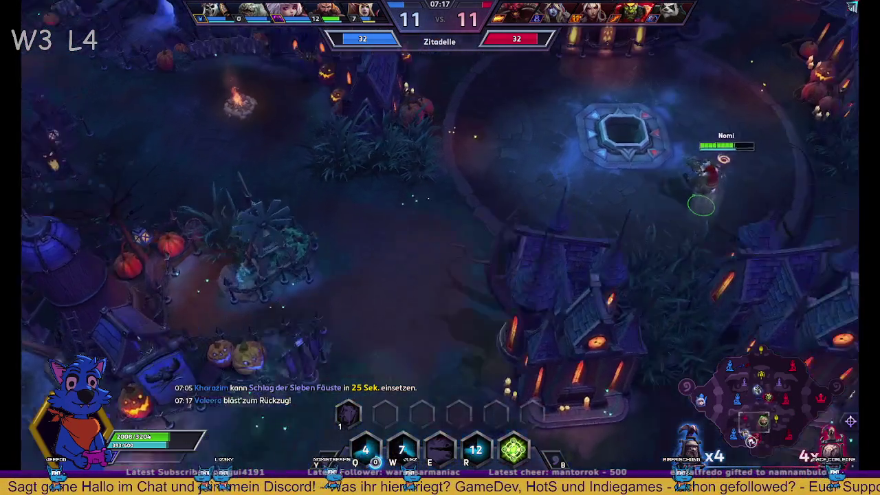
right_click(714, 46)
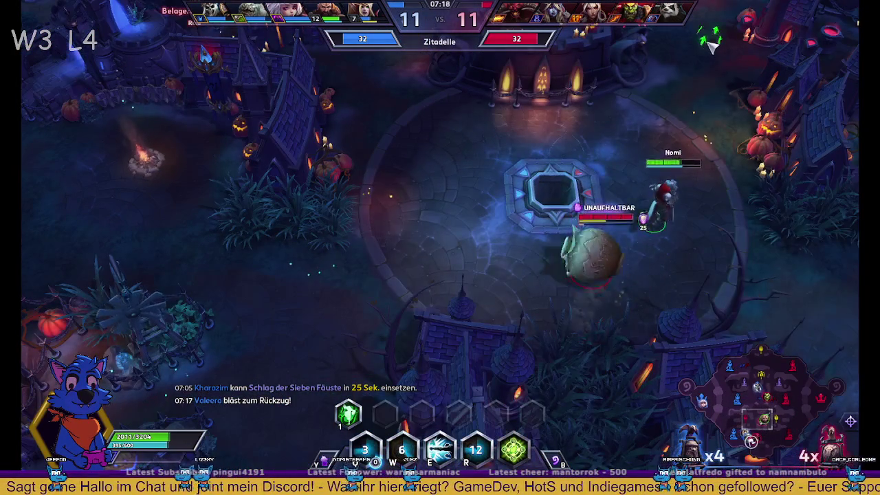
right_click(667, 62)
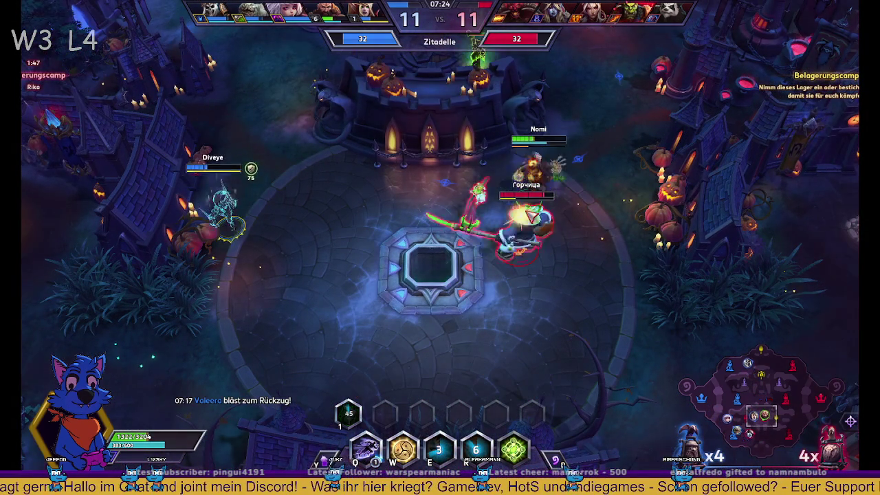
key(q)
key(w)
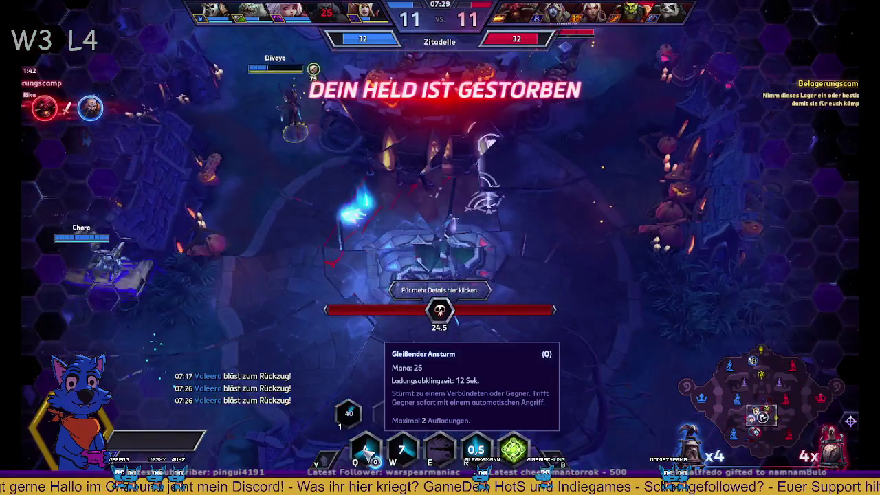
- Alert the team about the dash cooldown and view the Letzter Tod recap
alt+click(440, 450)
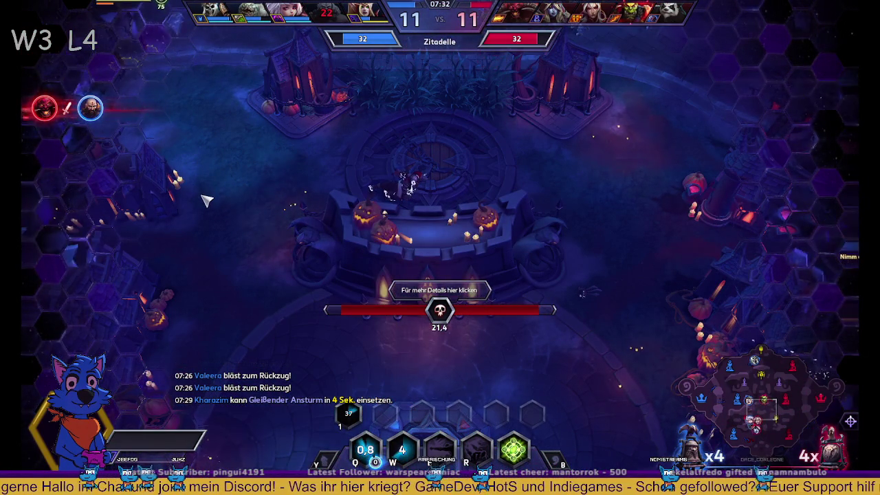
key(Tab)
click(523, 376)
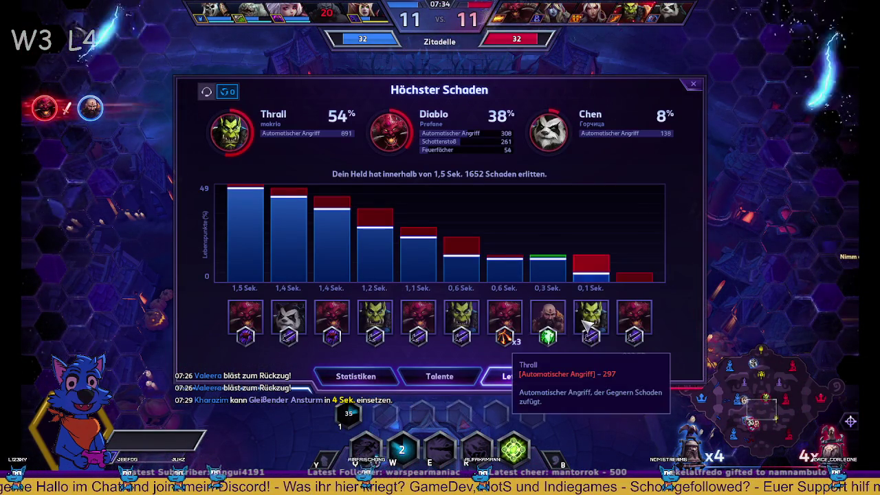
key(Tab)
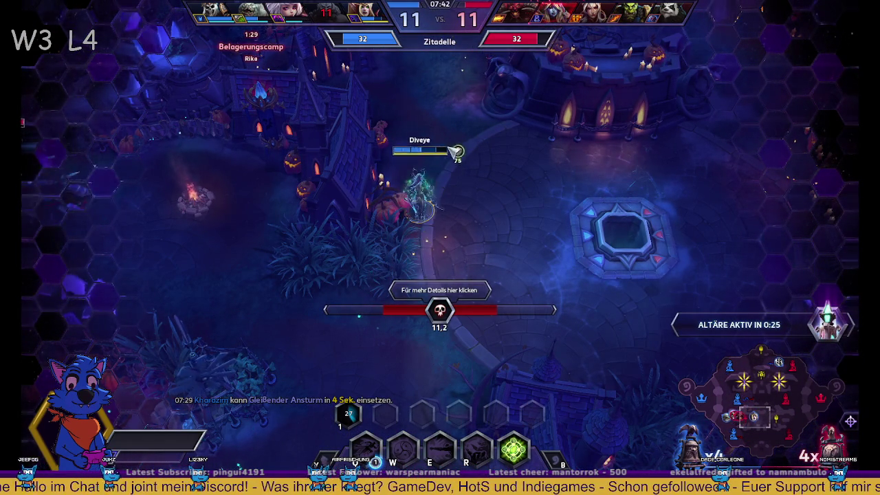
key(Left)
key(Up)
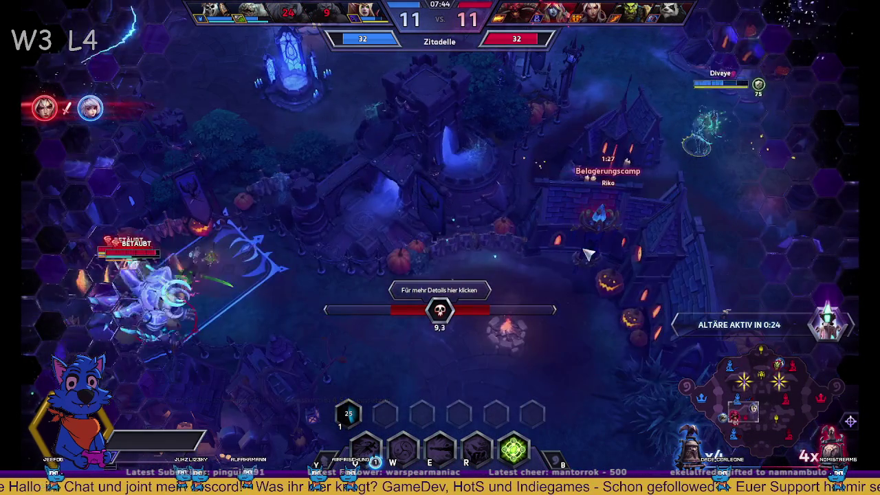
- Review the Statistiken tab, close the scoreboard, and send the respawned hero out
click(440, 290)
click(355, 376)
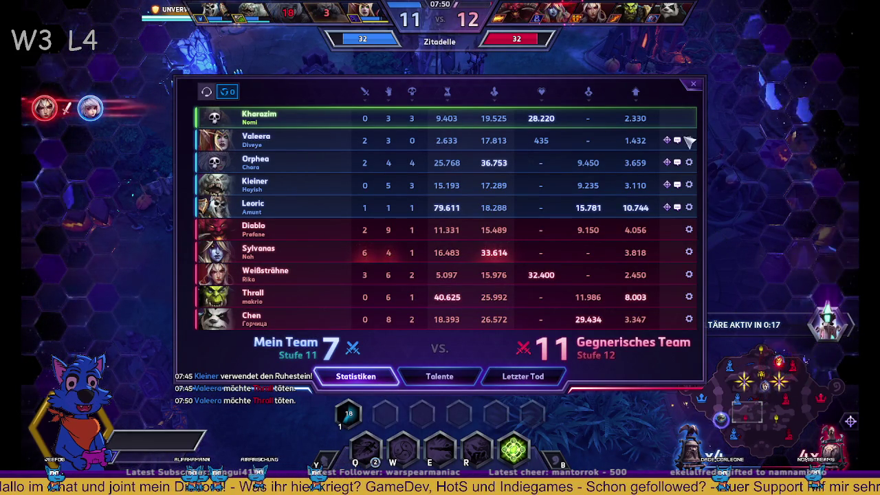
click(695, 84)
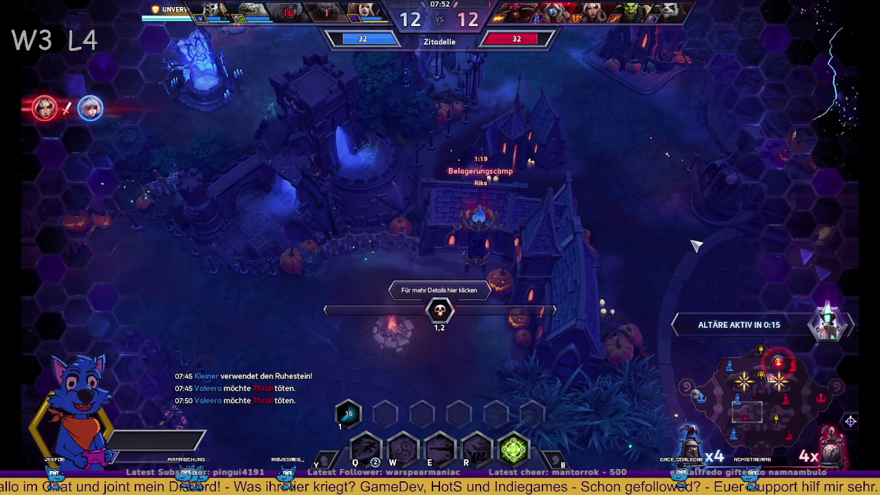
right_click(698, 254)
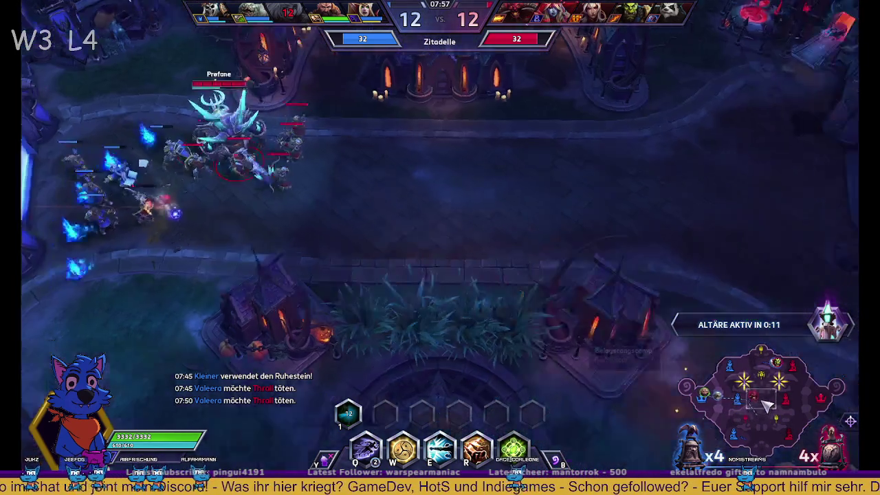
- Move into the lane fight, charge the nearby enemy, then stand on the altar to capture it
right_click(533, 206)
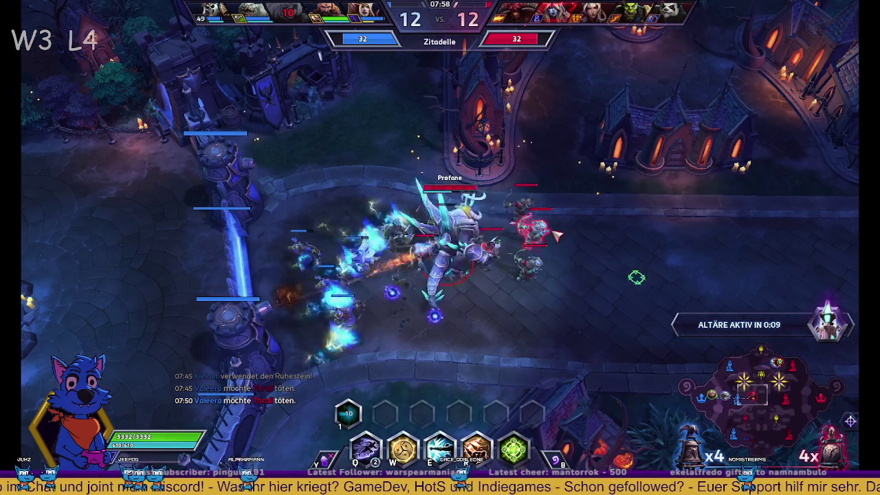
right_click(588, 265)
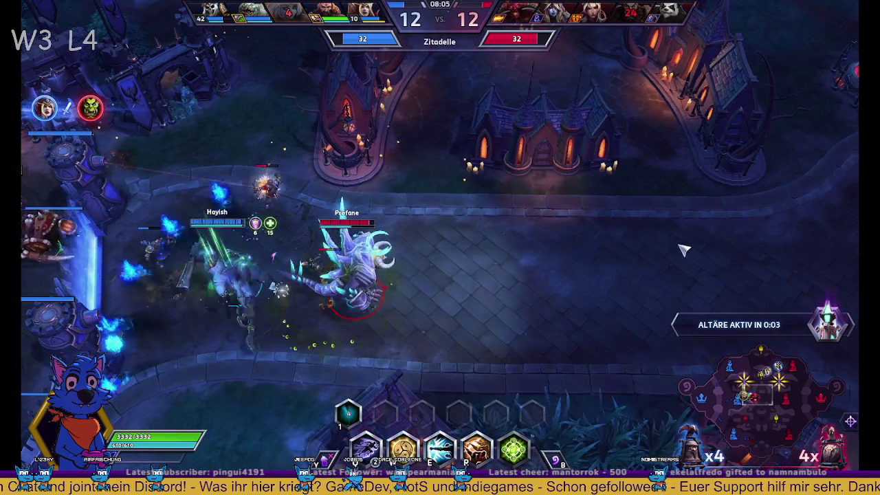
right_click(564, 240)
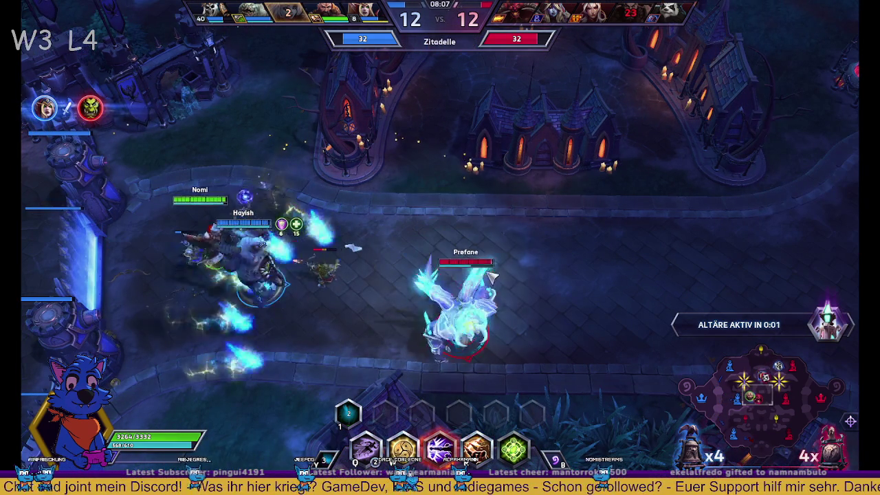
right_click(354, 246)
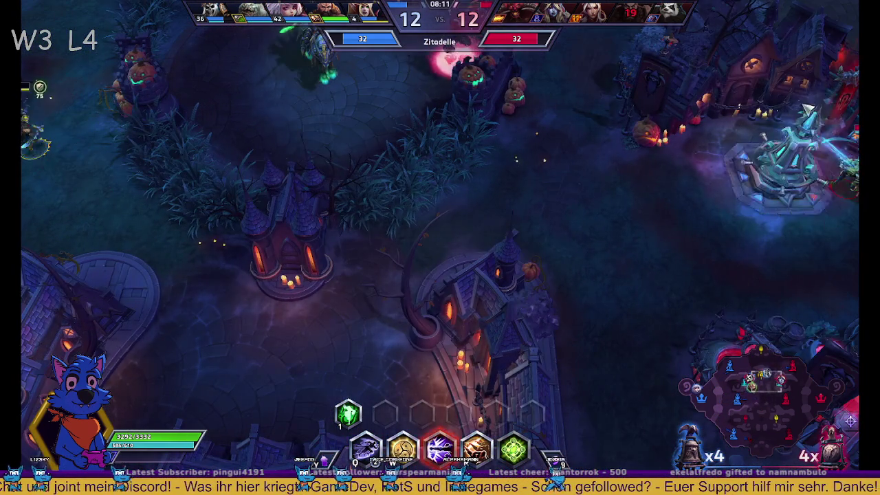
key(space)
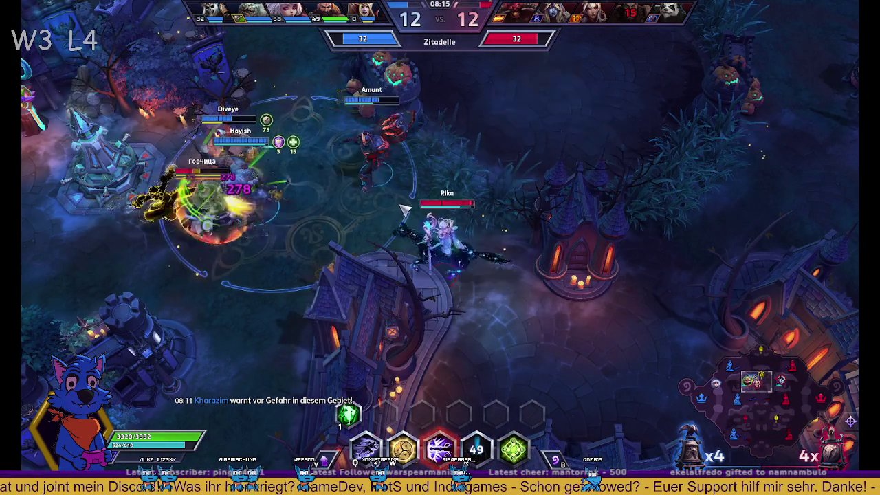
right_click(589, 238)
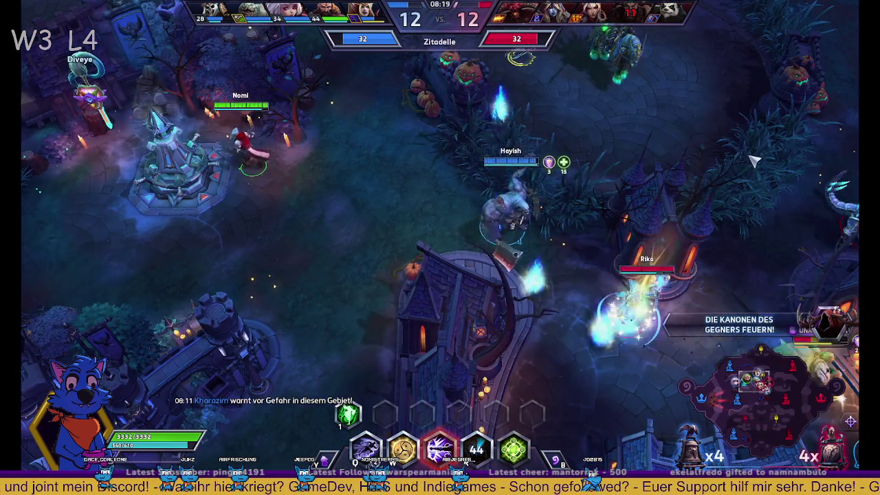
right_click(523, 365)
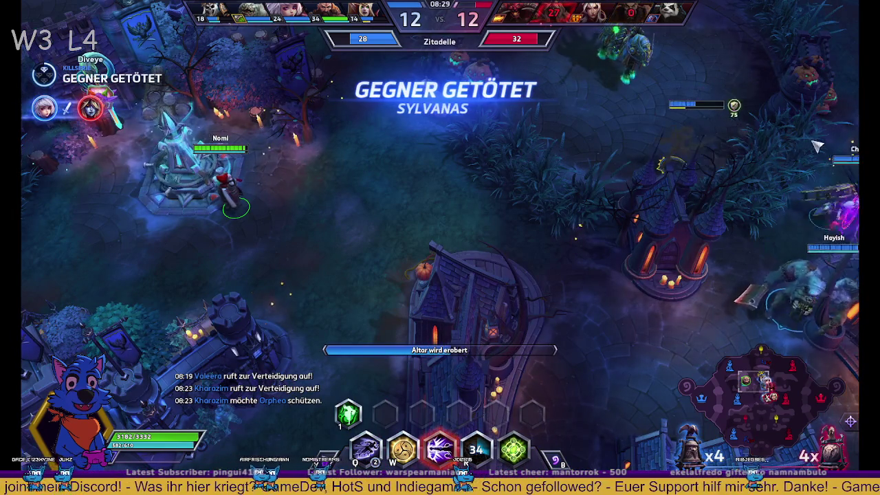
key(space)
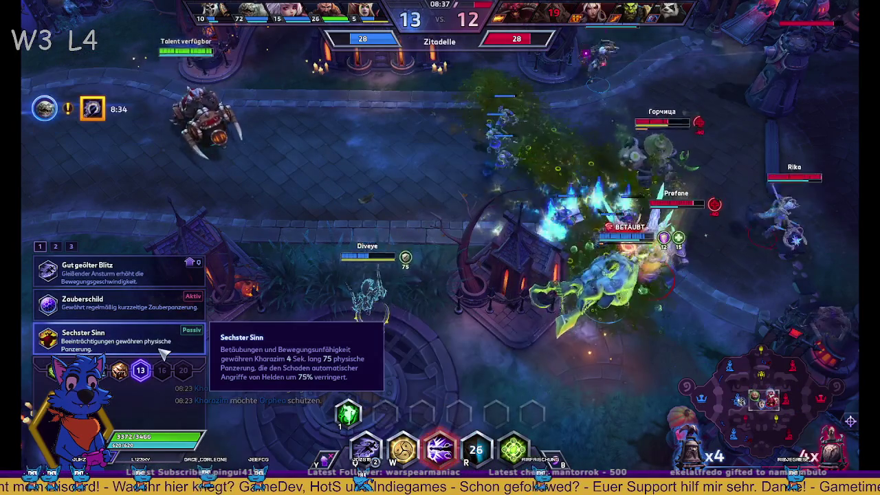
- Pick the Sechster Sinn talent, silence an enemy hero with E, and ping a retreat warning
click(164, 353)
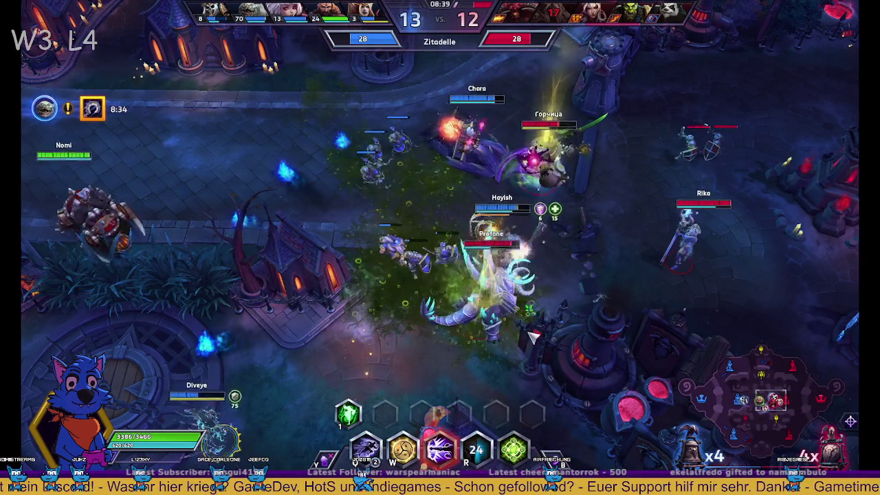
key(e)
key(e)
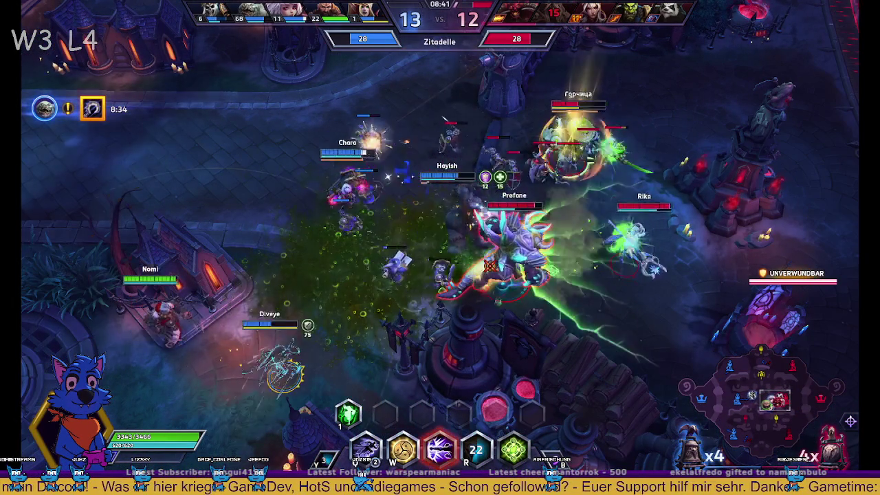
click(567, 262)
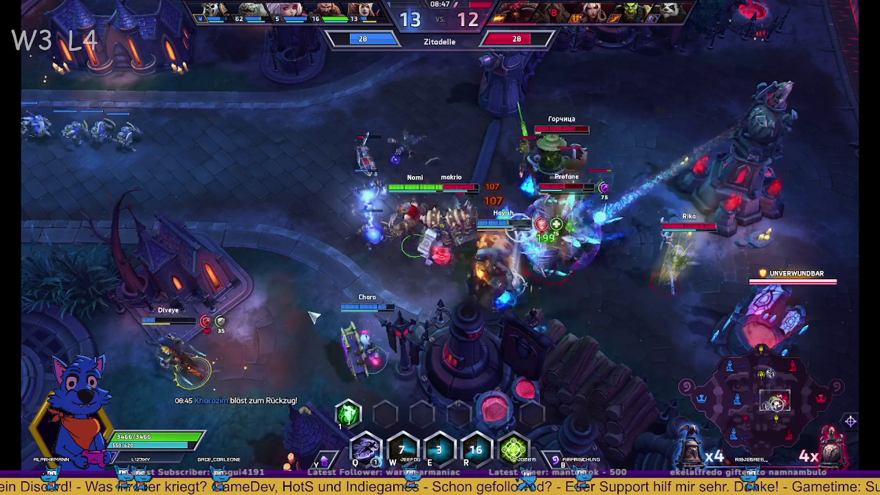
alt+click(295, 245)
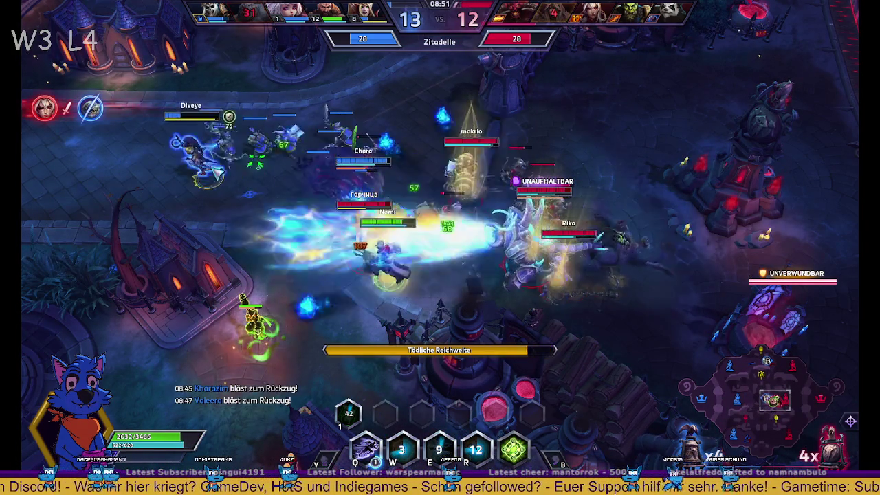
- Pan the camera around the map and mount up to leave the fight
key(space)
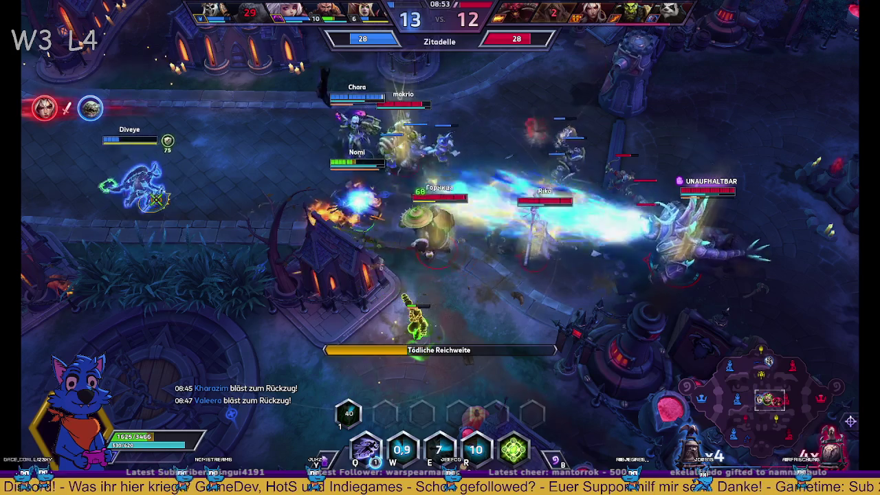
key(Left)
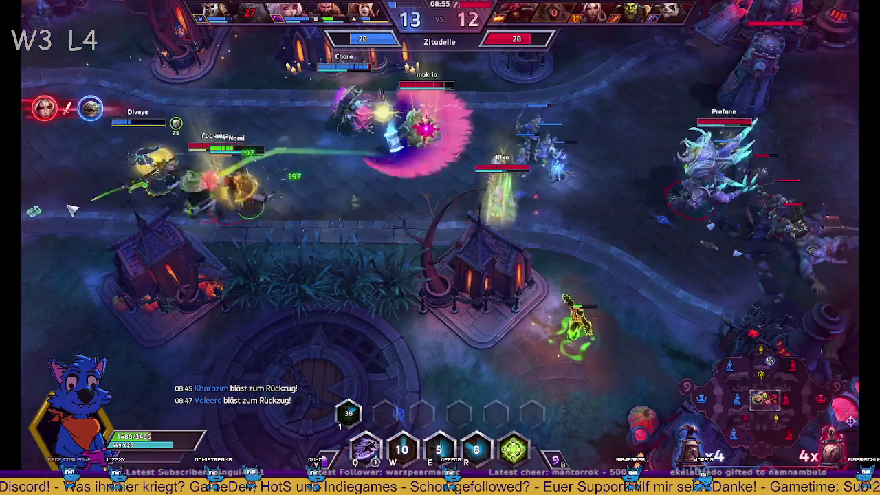
key(Left)
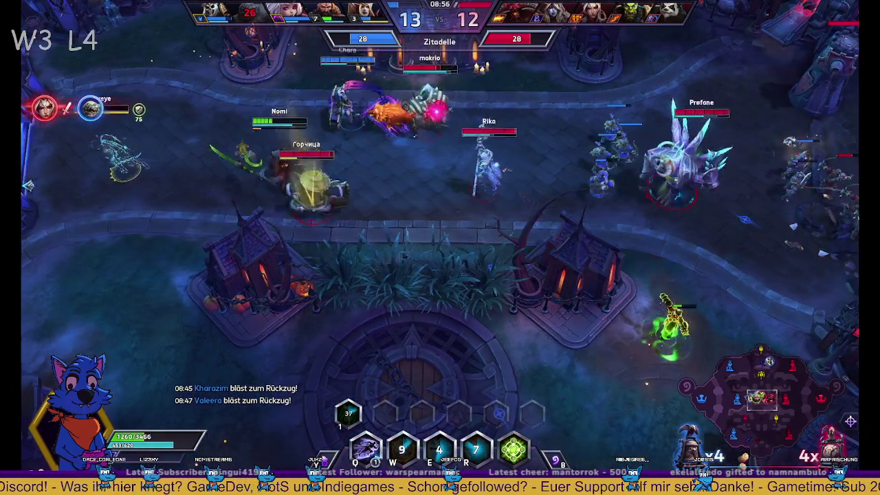
key(Left)
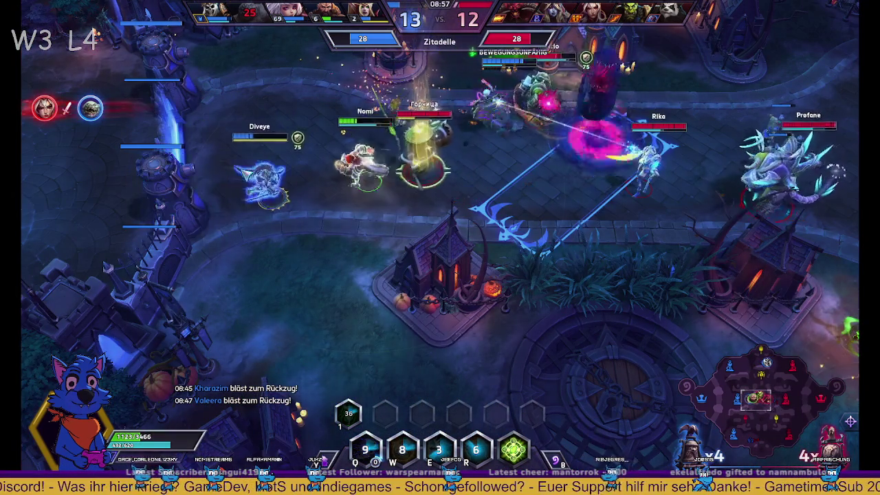
key(Up)
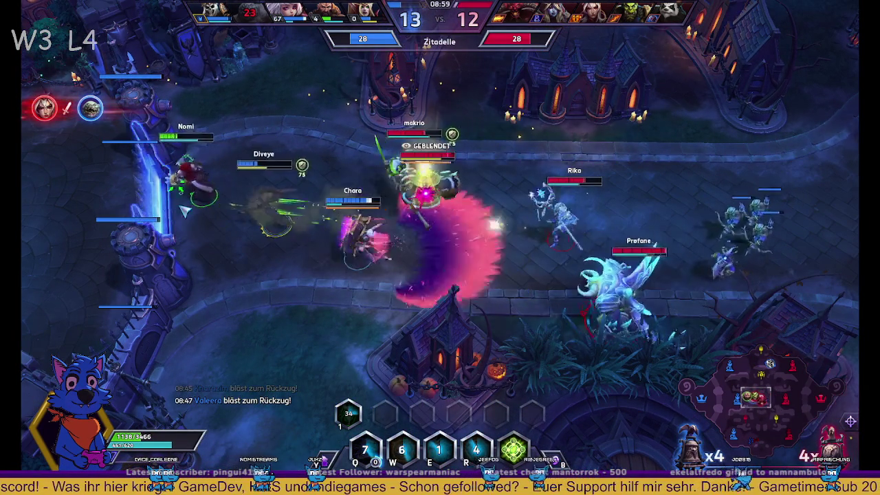
key(Left)
key(z)
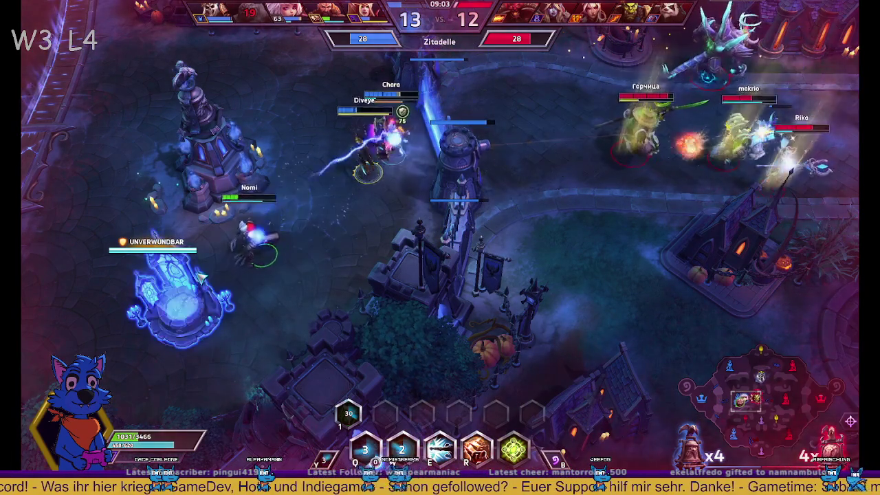
key(Right)
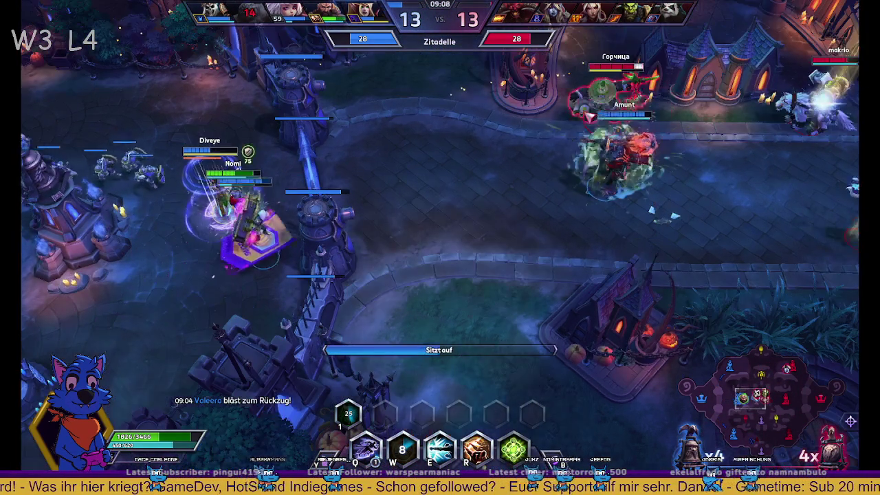
key(Up)
key(Right)
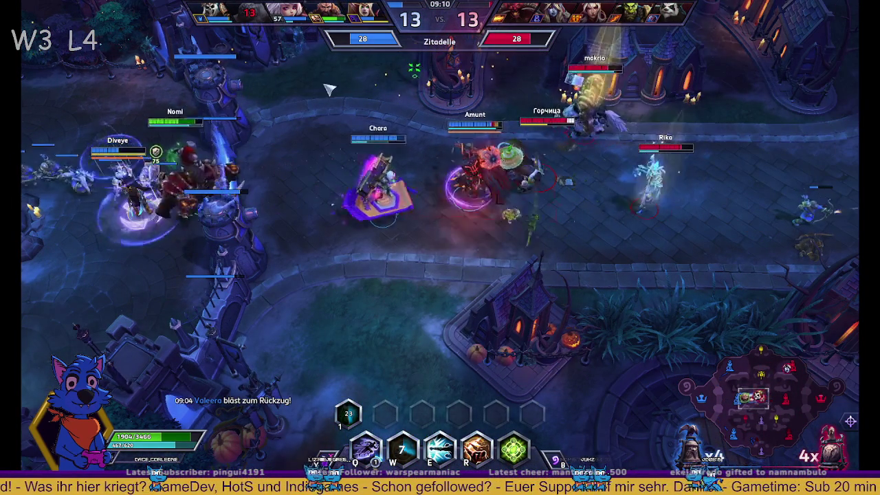
- Fight at the citadel gate with Q, E and W on Rika, then retreat west
key(q)
right_click(502, 249)
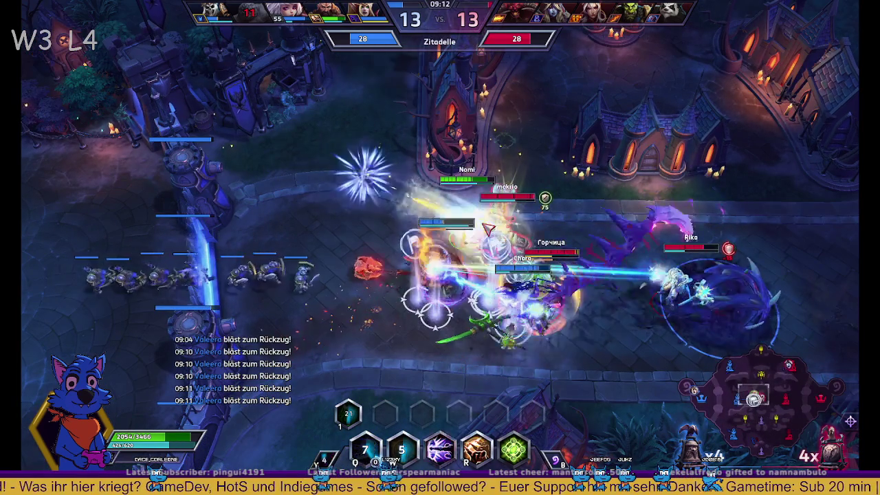
key(e)
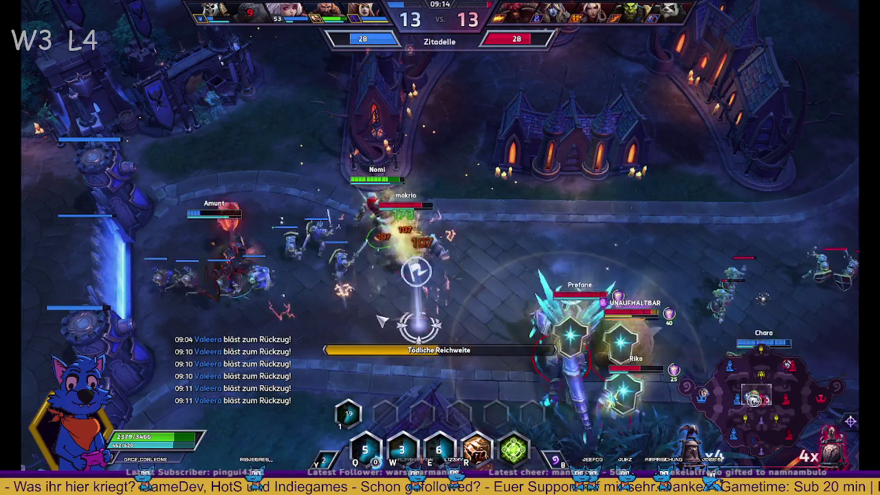
right_click(548, 308)
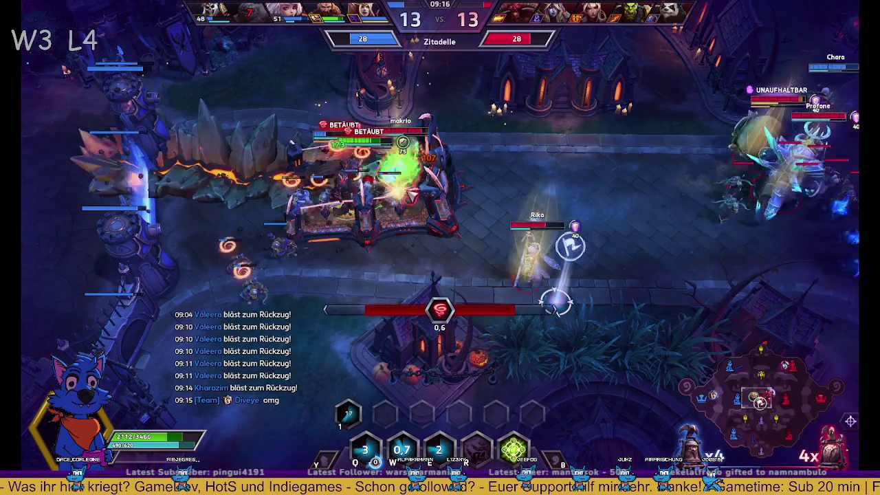
right_click(504, 242)
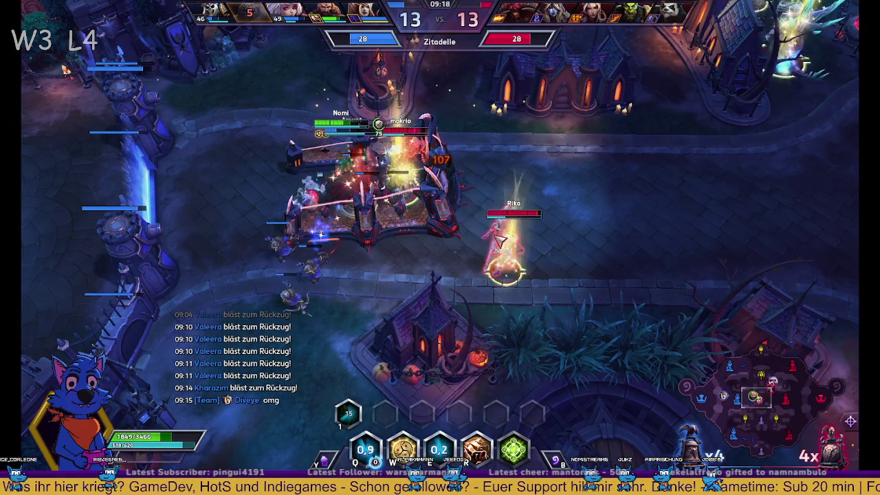
key(w)
key(e)
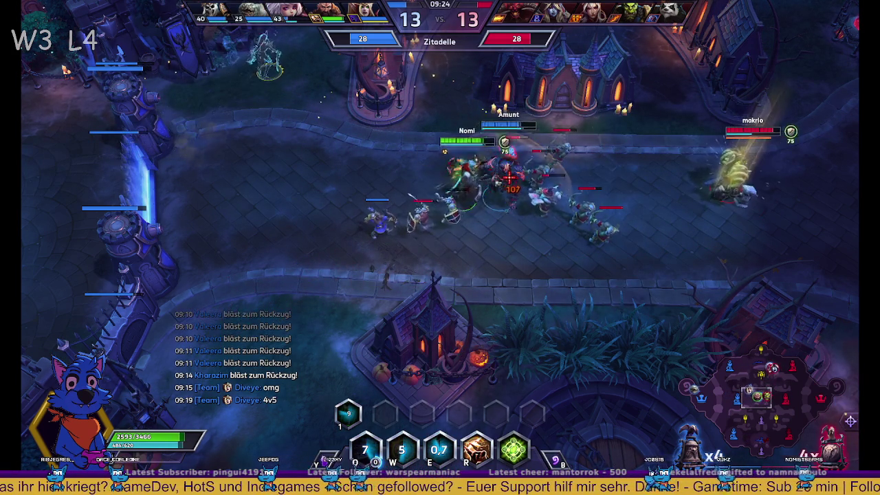
right_click(322, 204)
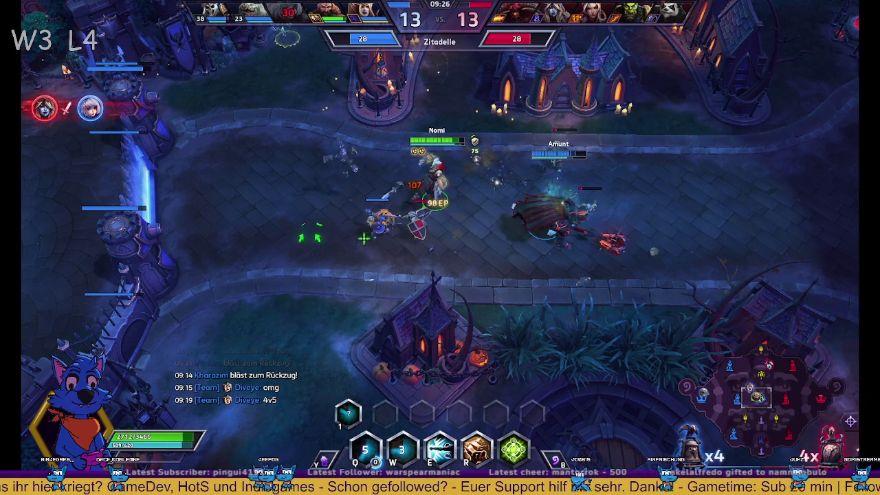
right_click(77, 198)
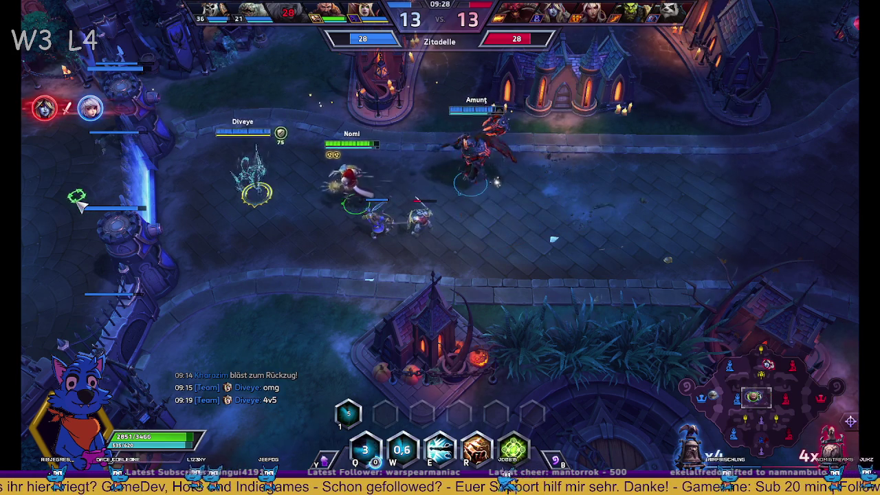
- Send the team chat message 'stop brawl and focus whitemane'
key(Return)
text(stop brawl an)
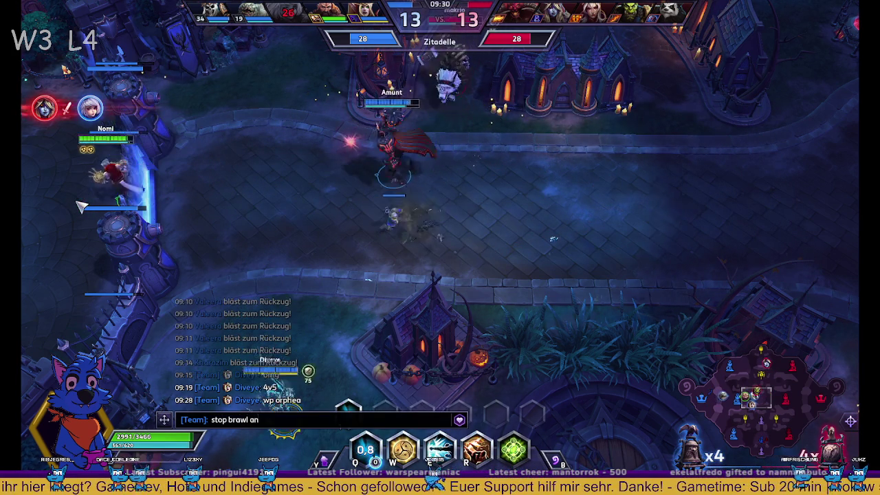
text(d focus whitemane)
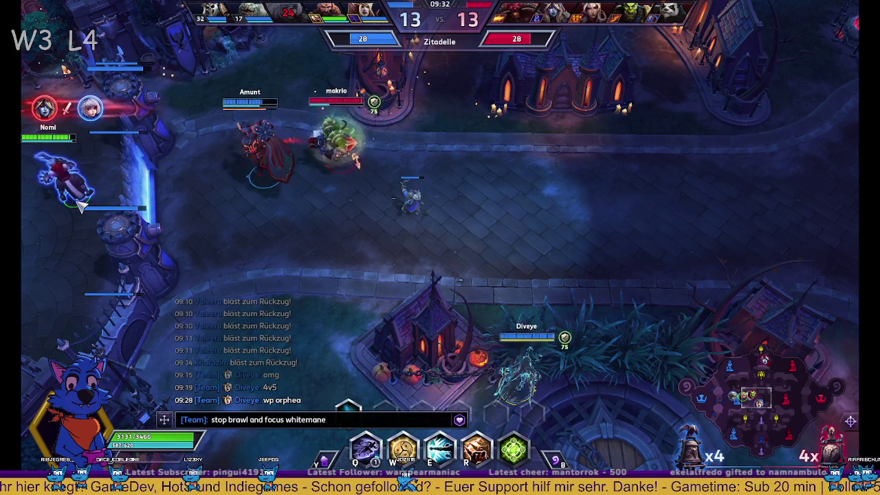
key(Return)
- Teleport Kharazim toward the fight, join it, and cast the heroic ability
key(1)
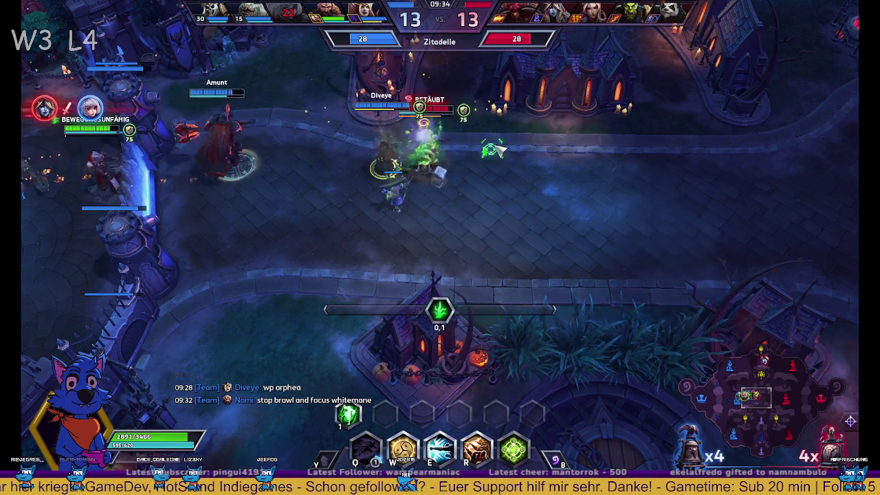
right_click(516, 185)
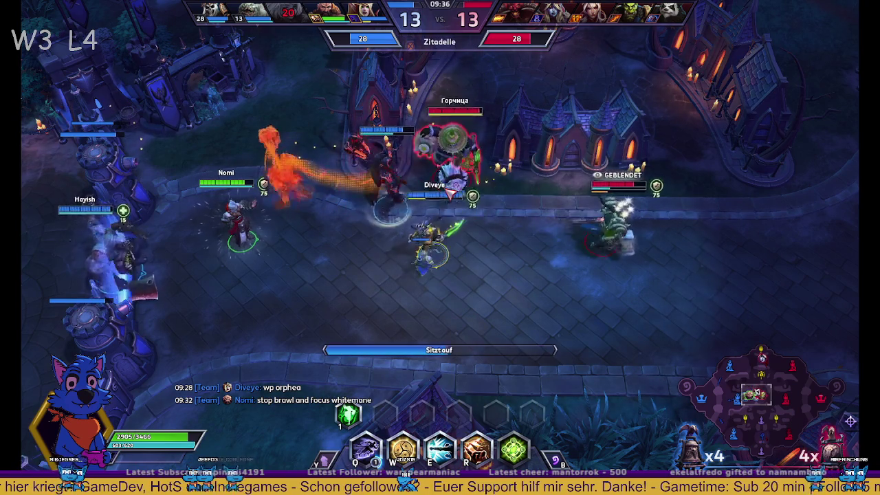
right_click(321, 100)
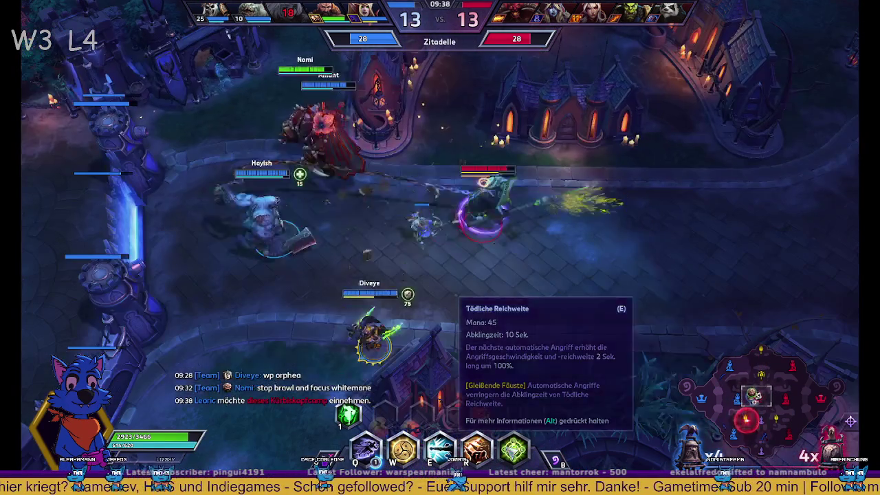
right_click(492, 242)
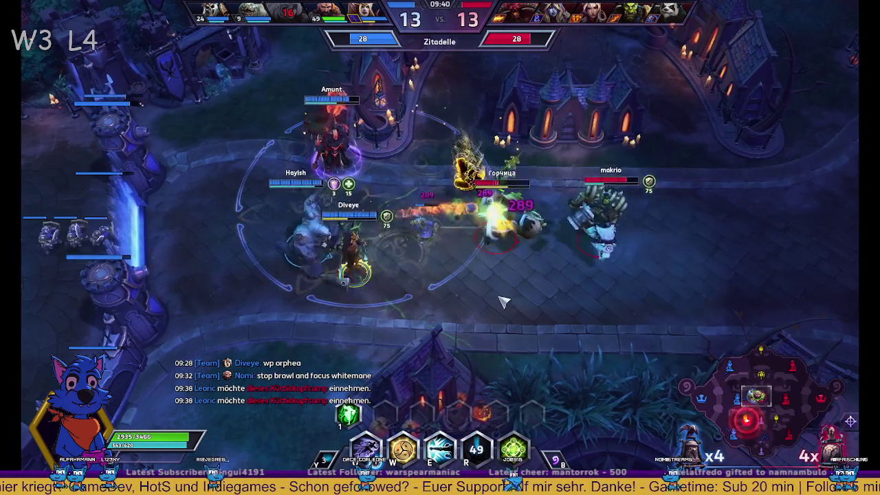
key(r)
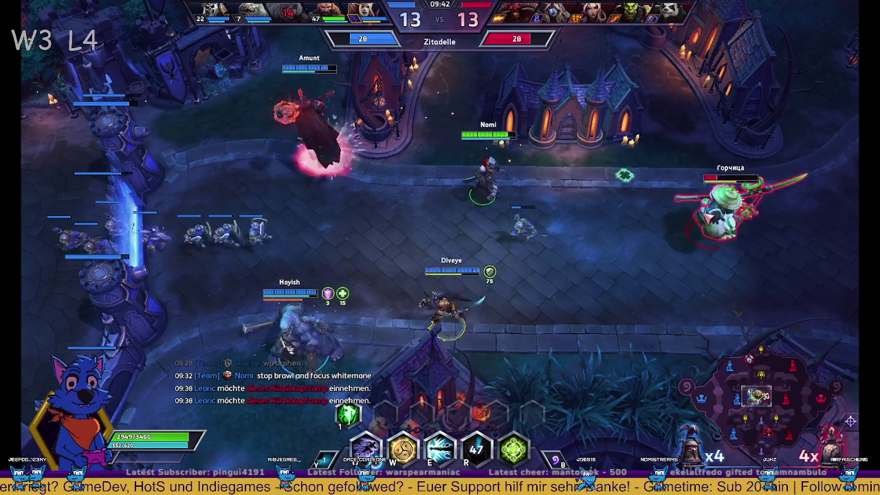
right_click(430, 244)
- Survey the Bosscamp, lane fight and core gate areas, then recentre on the hero
drag(756, 393, 750, 369)
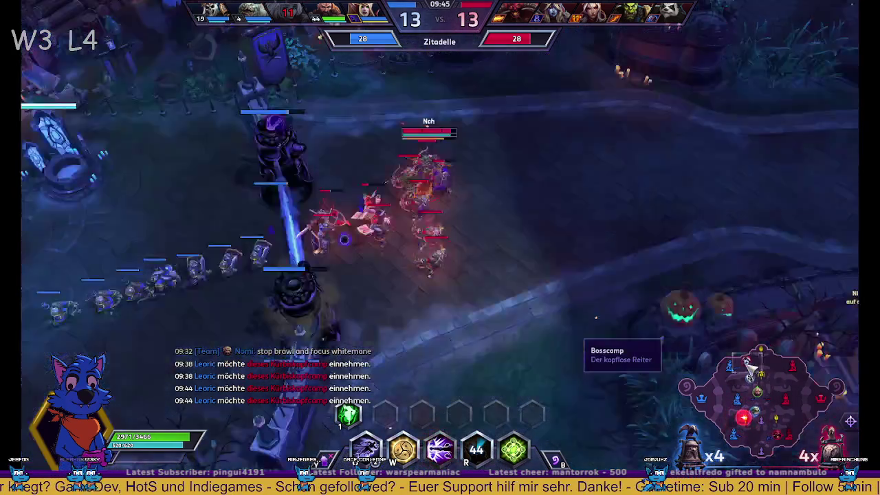
right_click(742, 262)
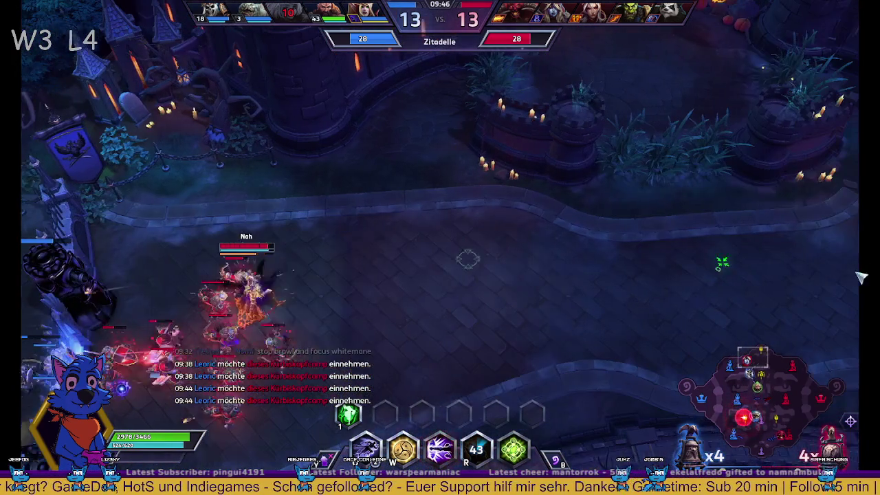
key(space)
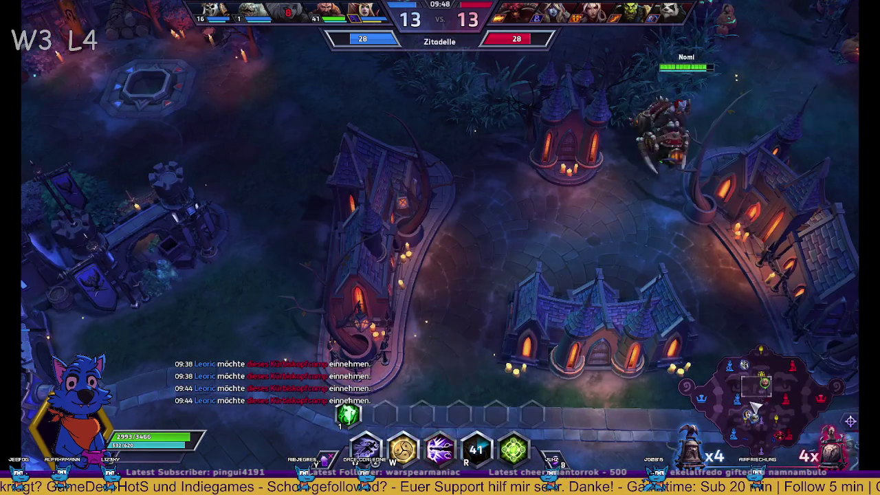
click(764, 394)
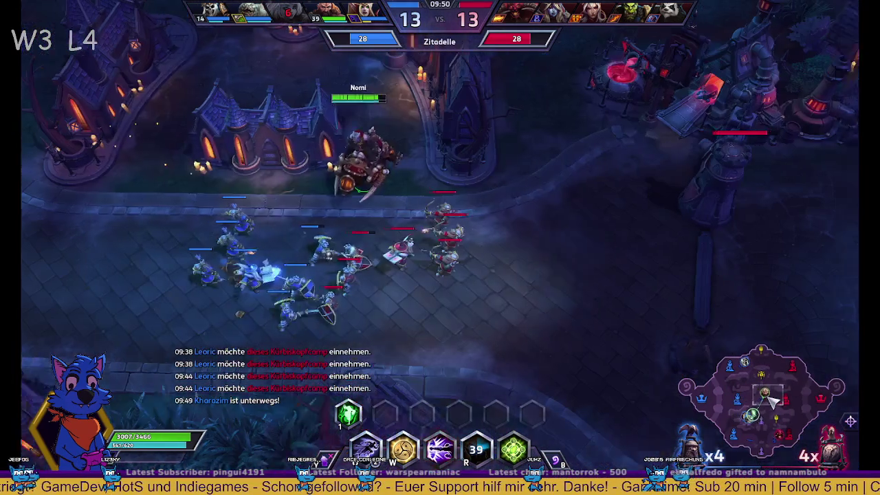
click(760, 404)
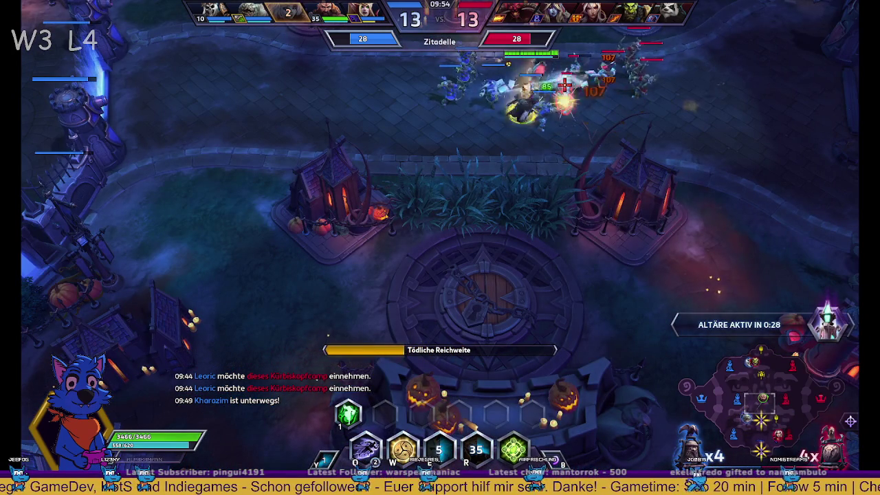
key(space)
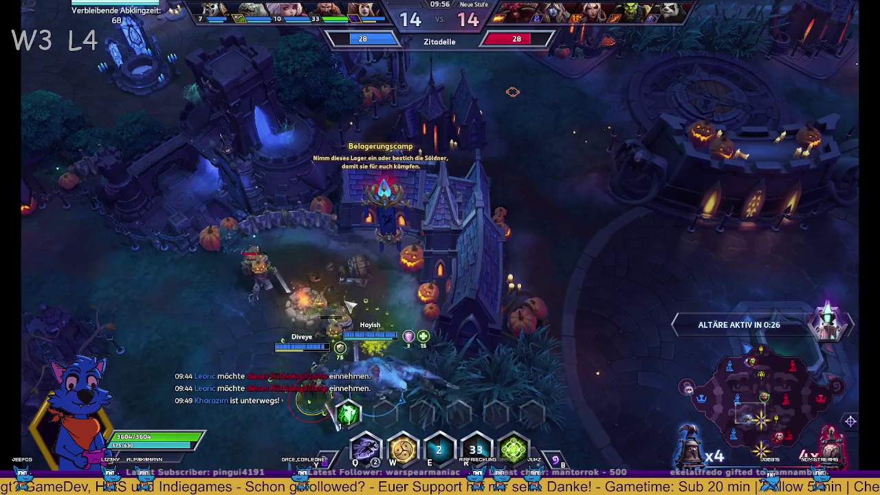
click(762, 402)
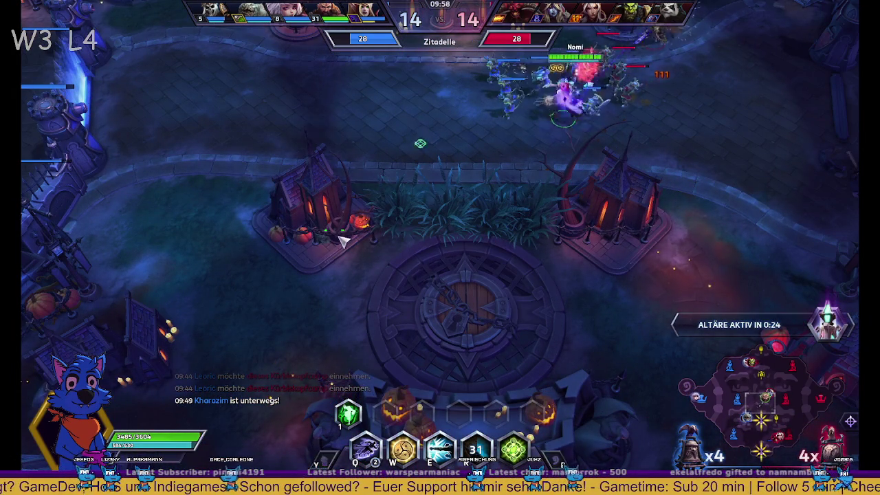
- Walk Kharazim to the siege camp, attack the mercenaries, then head up-left to the fight
right_click(254, 289)
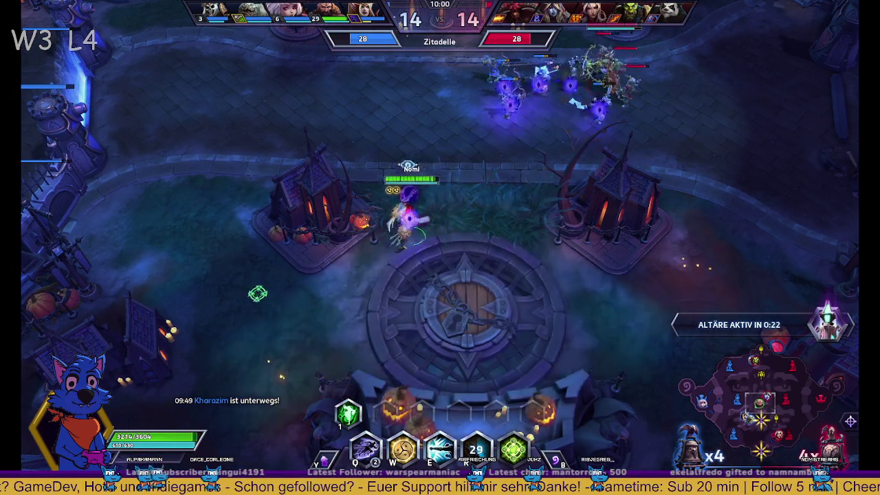
key(space)
right_click(516, 268)
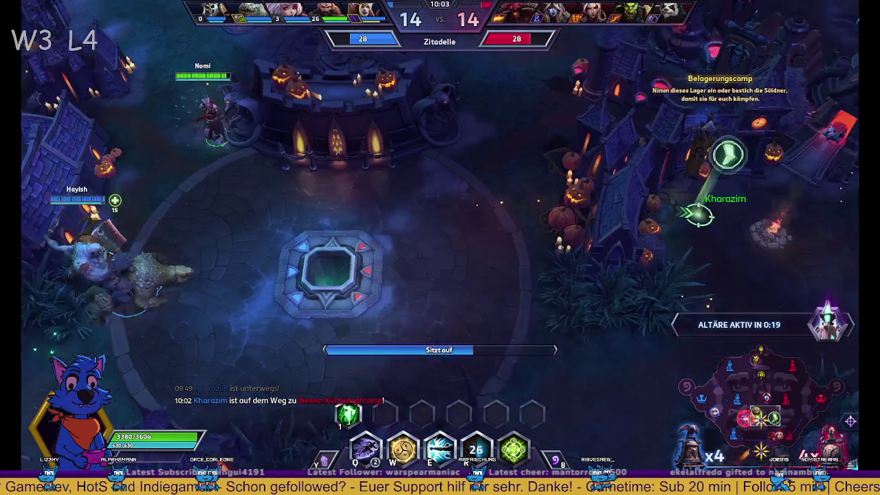
right_click(623, 292)
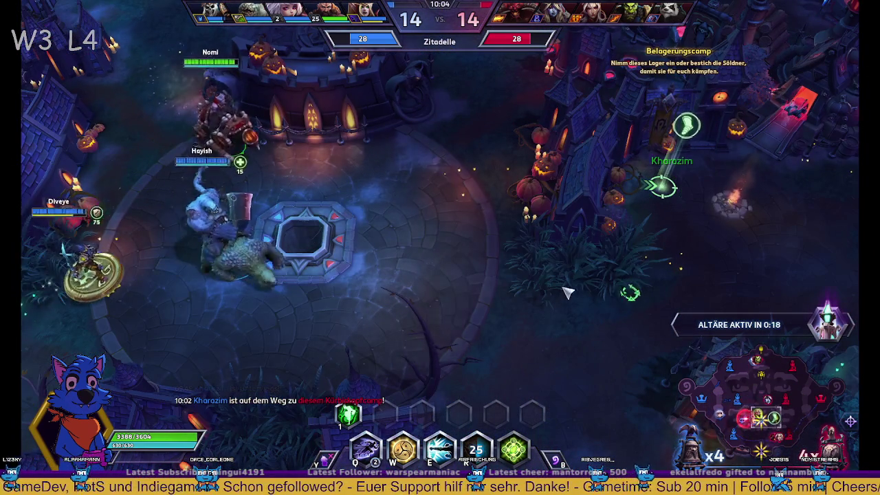
right_click(505, 294)
right_click(613, 277)
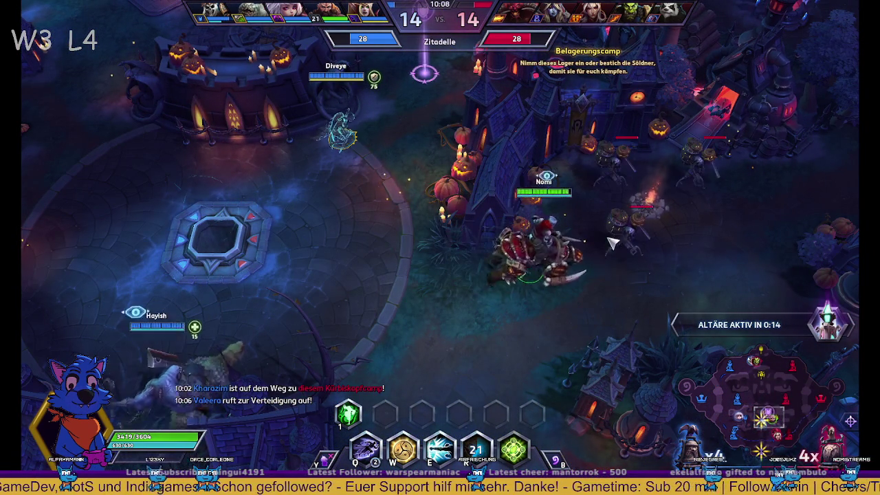
right_click(607, 235)
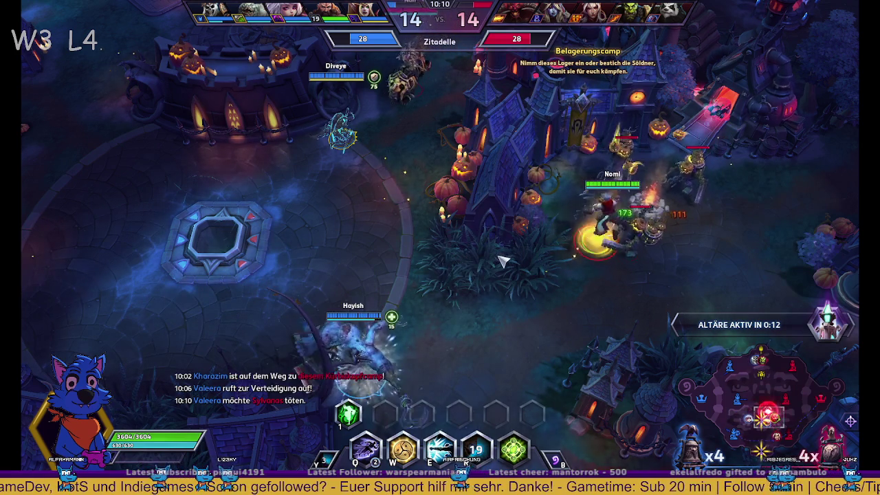
right_click(426, 65)
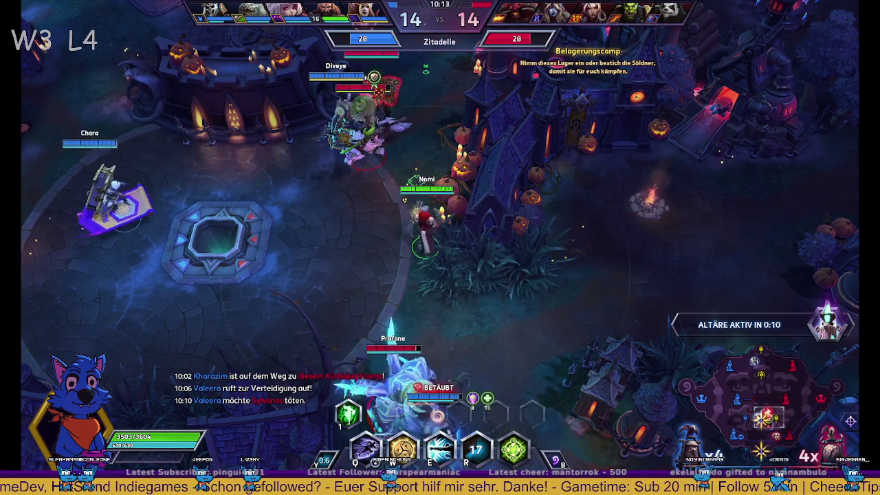
- Hit Rika with Q, dash in with Tödliche Reichweite, and chase Weißsträhne and Diablo
mouse_move(477, 3)
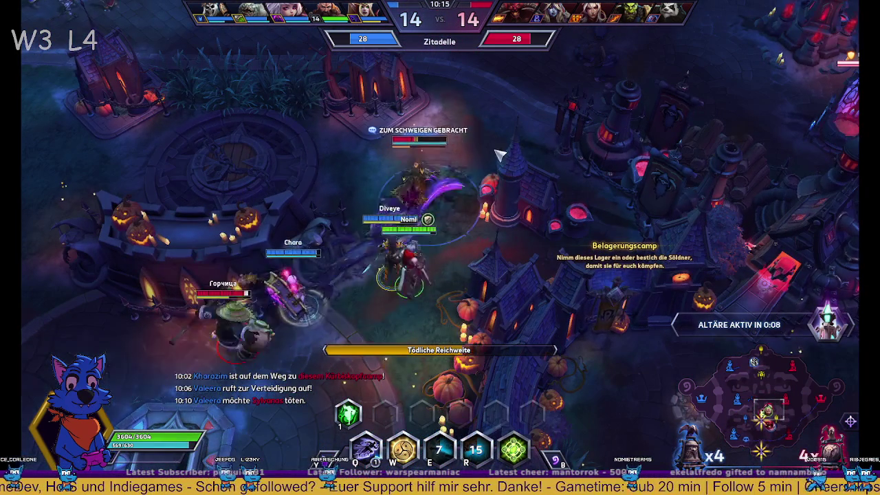
mouse_move(551, 493)
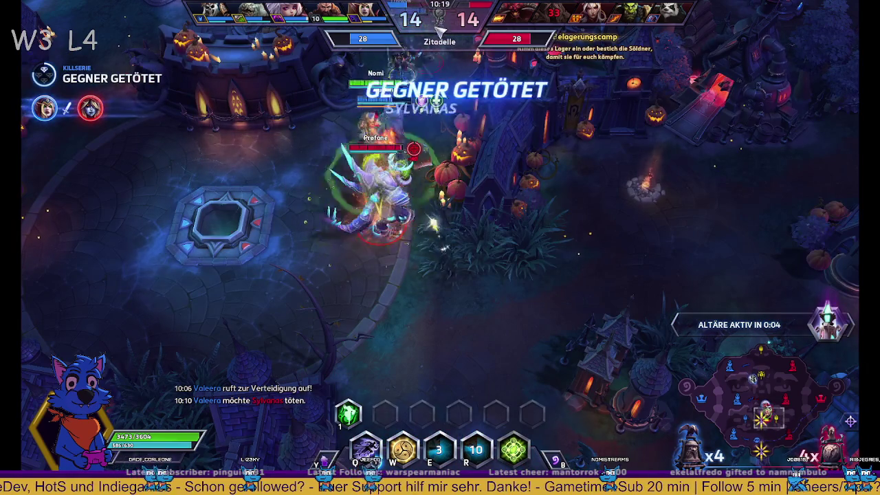
key(q)
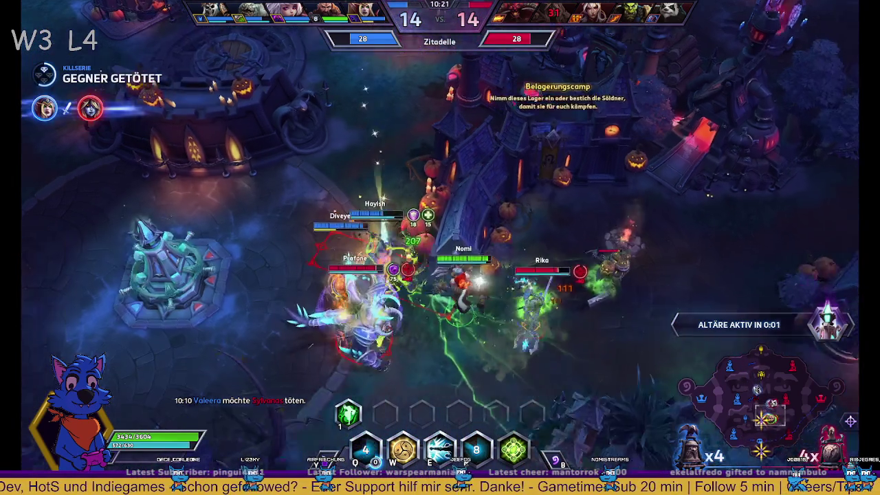
right_click(521, 282)
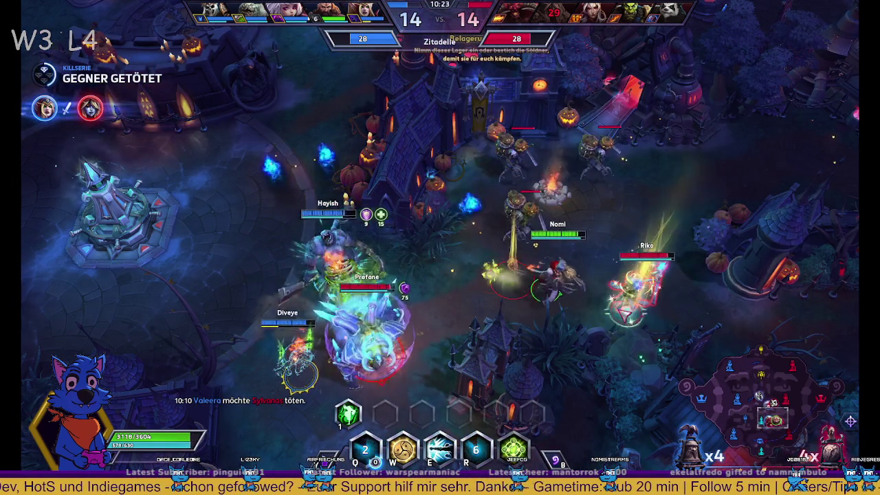
key(e)
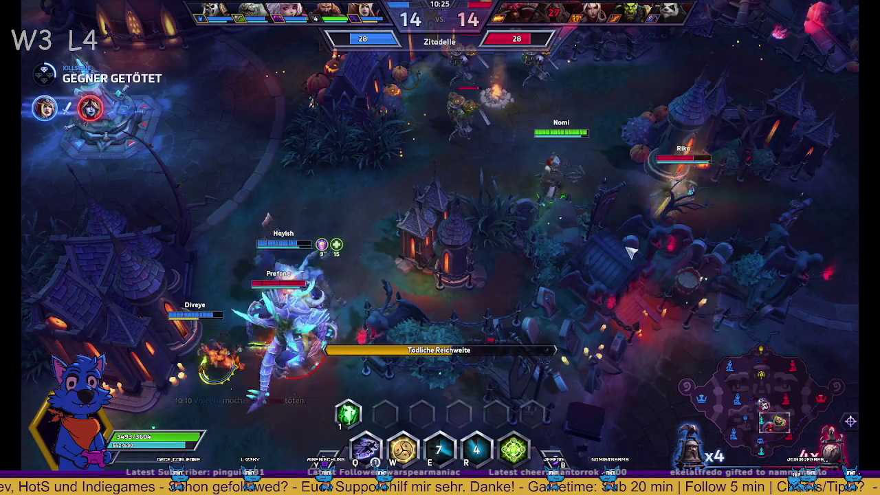
right_click(496, 193)
right_click(496, 192)
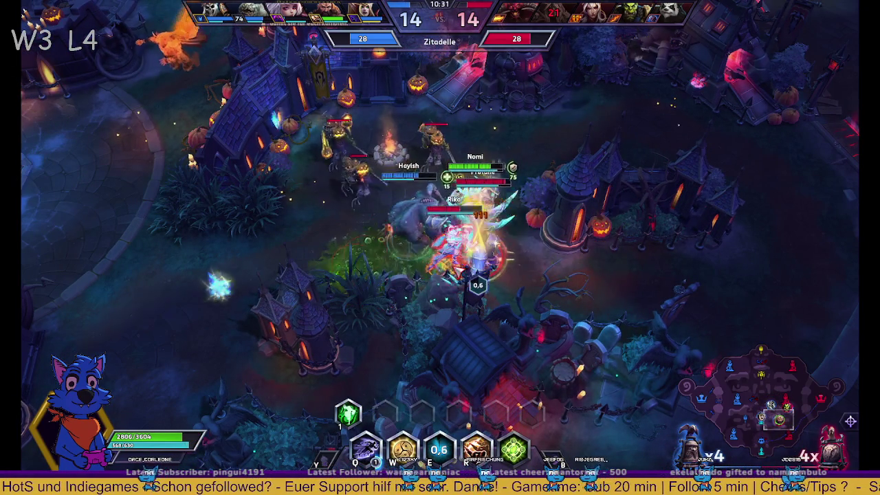
- Keep fighting with E and W casts, briefly pulling Kharazim back to the left
key(e)
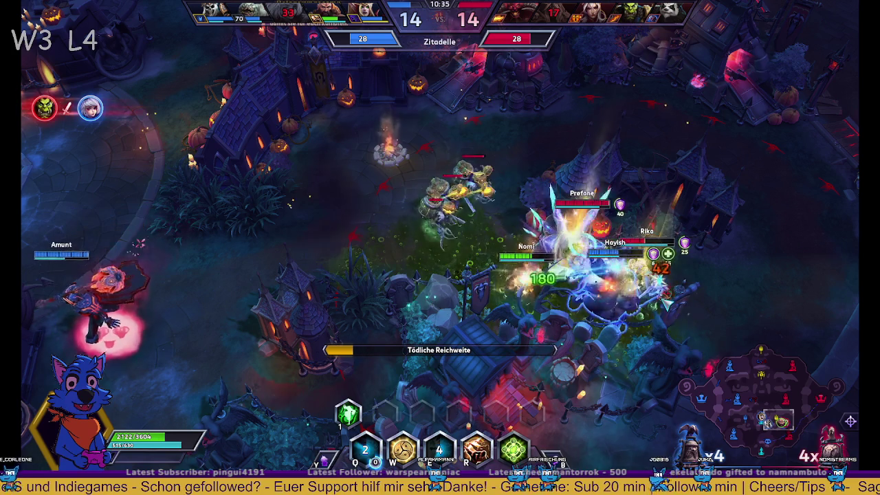
key(w)
right_click(298, 220)
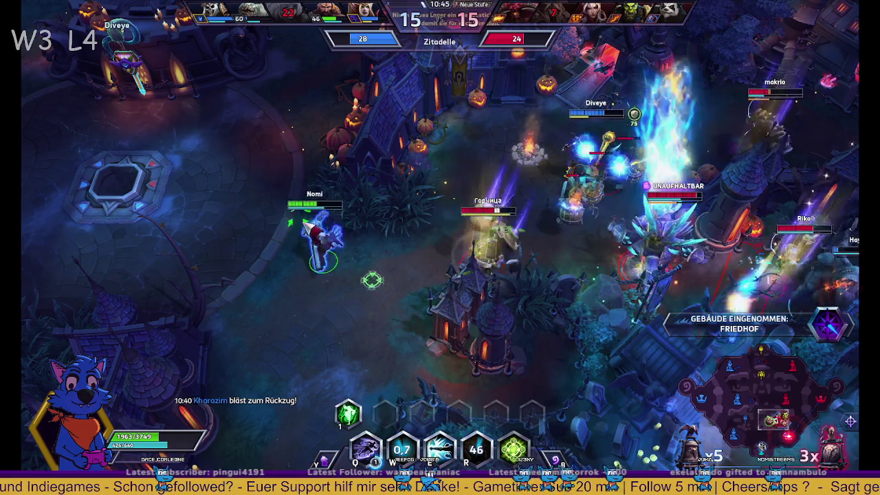
key(w)
key(e)
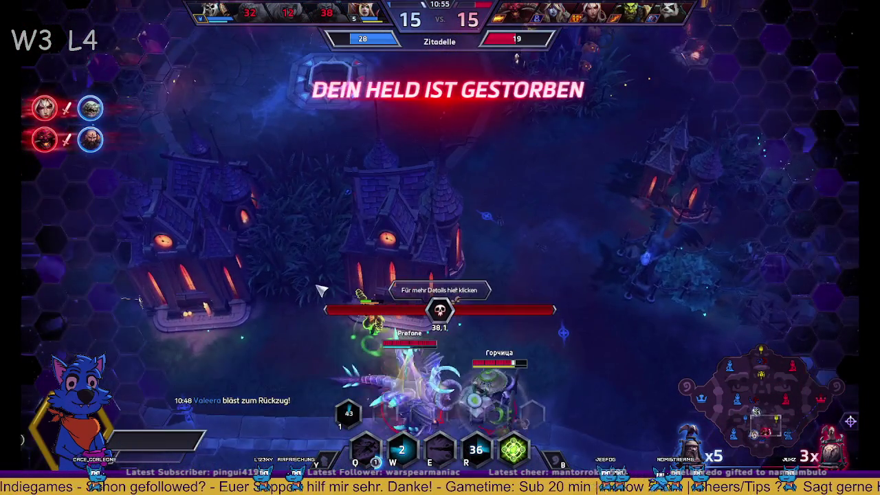
- Check the match scoreboard and look over the ongoing fight and western buildings on the map
key(Tab)
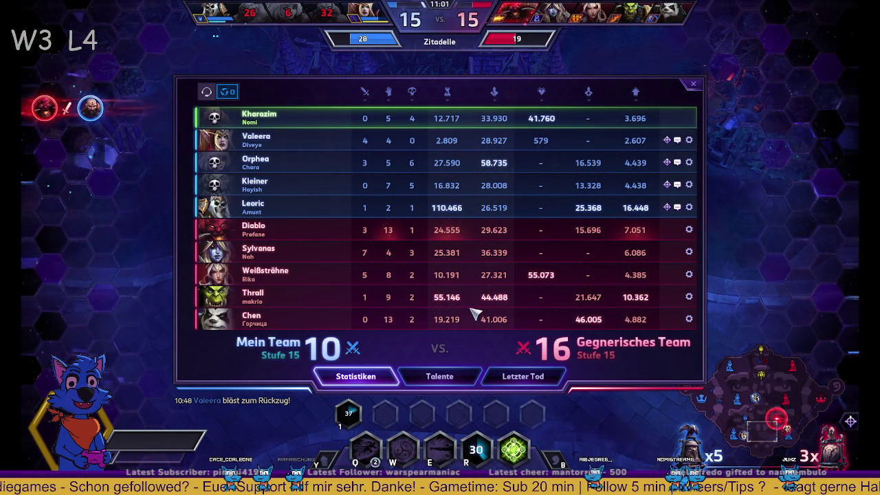
key(Tab)
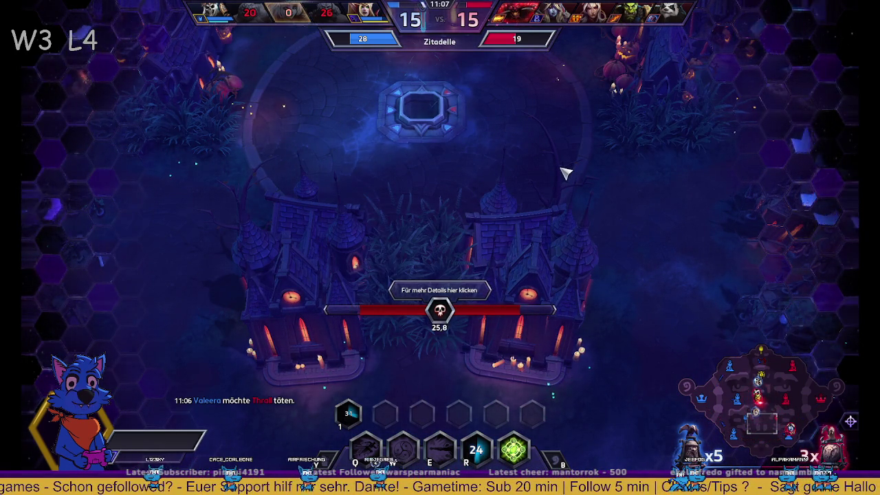
click(811, 391)
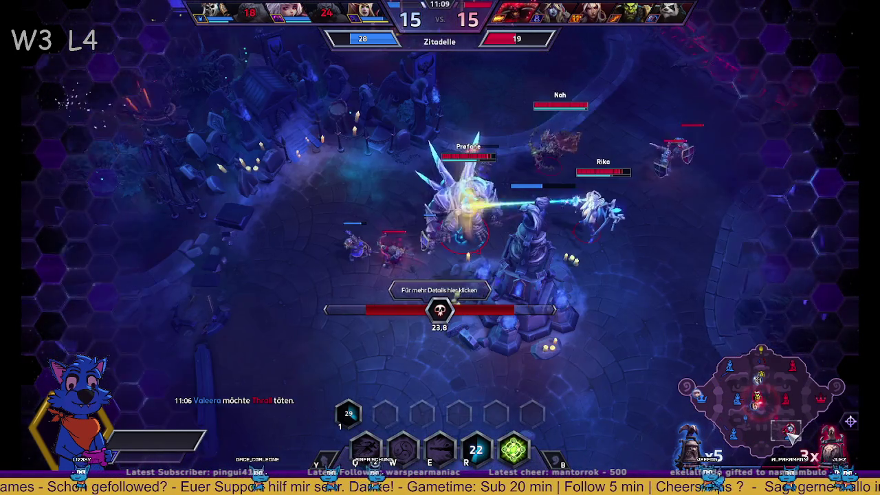
click(766, 396)
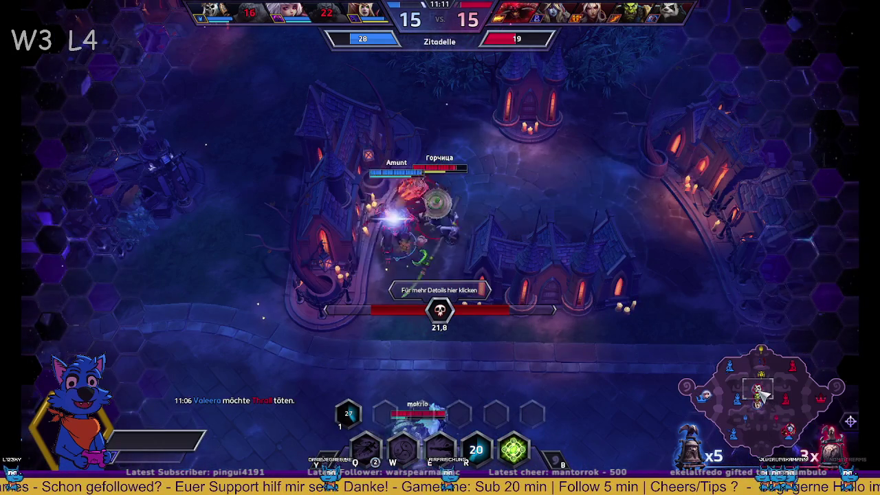
key(Tab)
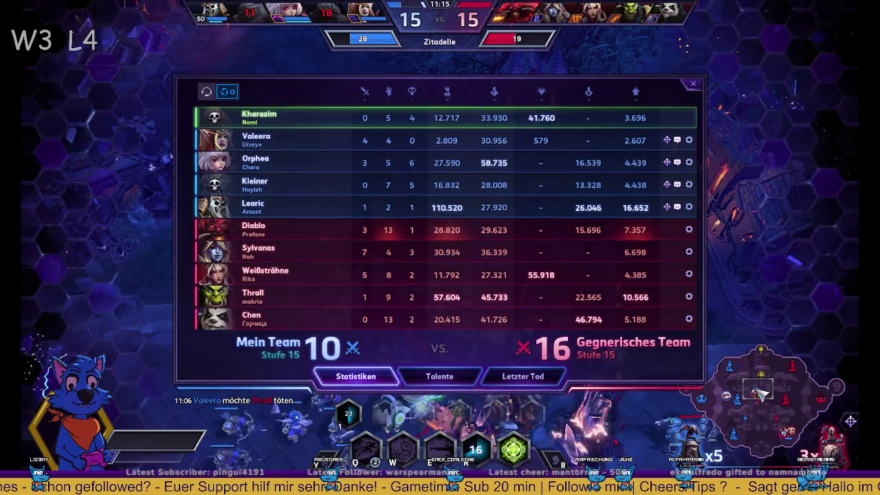
key(Tab)
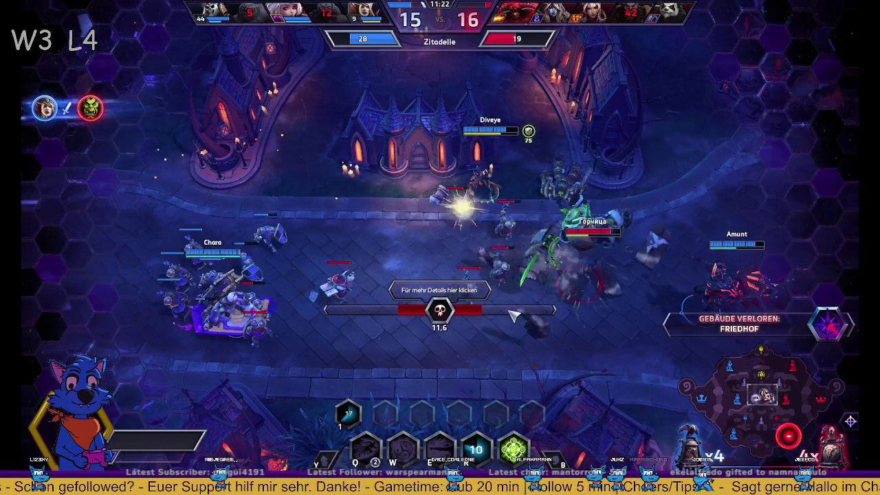
- Review every hero's talent choices on the scoreboard's Talente tab, then close it
key(Tab)
click(450, 378)
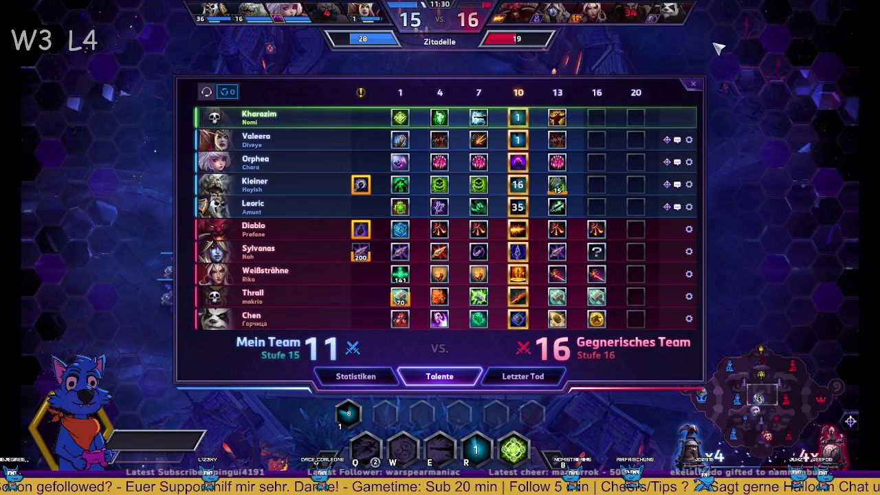
click(692, 86)
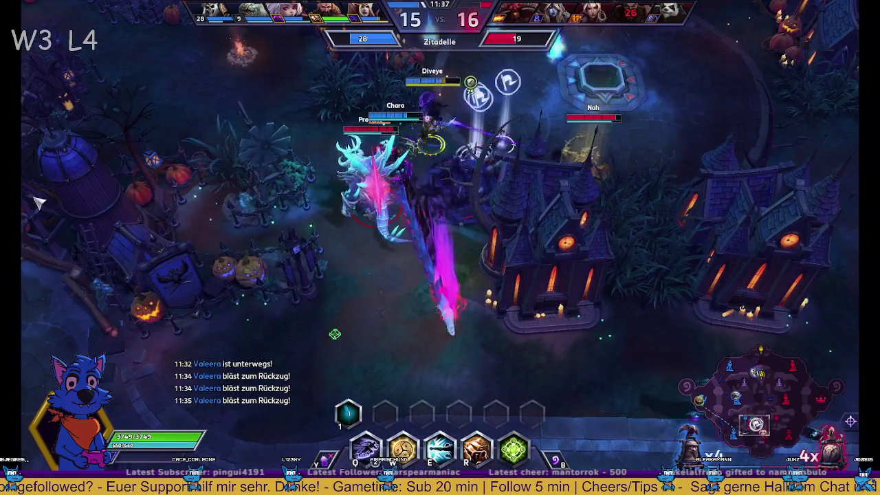
- Move Kharazim toward the fort fight and pick the Himmlisches Echo talent
right_click(524, 334)
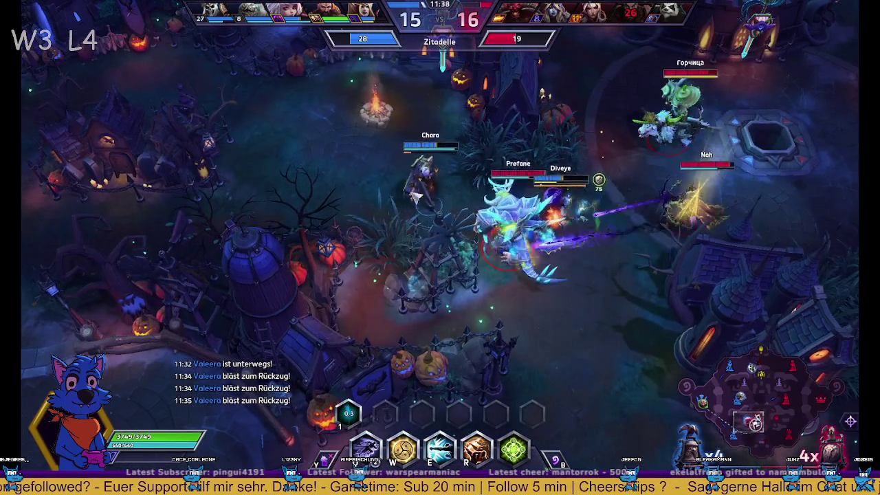
right_click(568, 363)
right_click(591, 340)
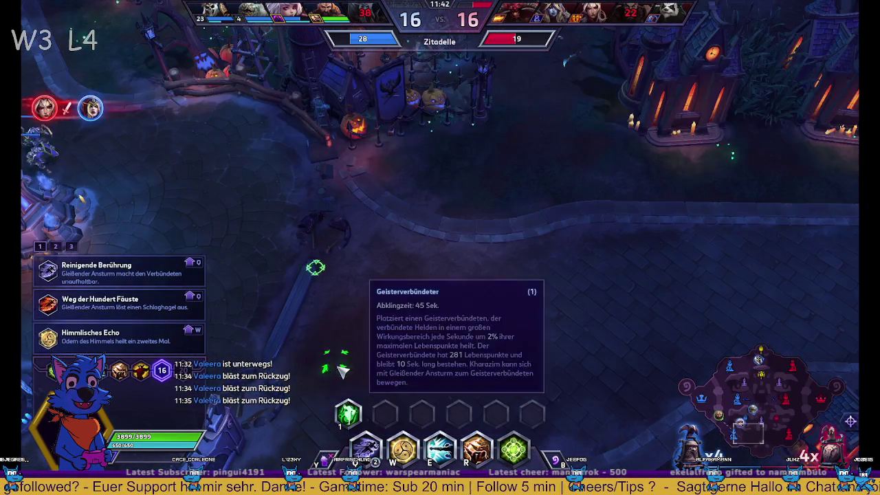
click(165, 342)
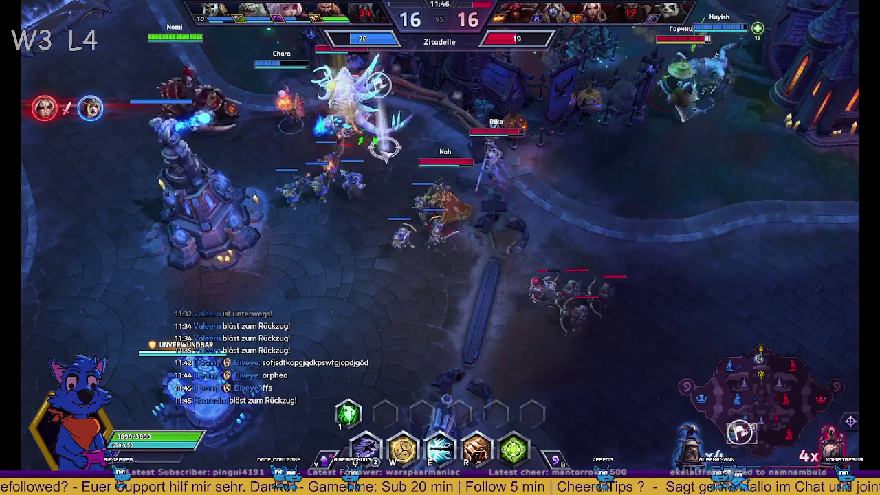
- Cast W, the heroic R and E, and summon the Geisterverbündeter spirit ally in the tower fight
key(w)
key(r)
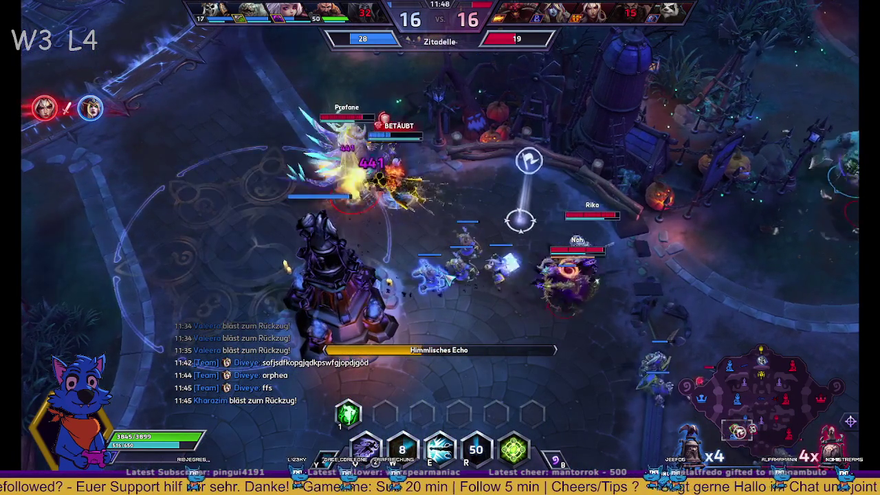
key(e)
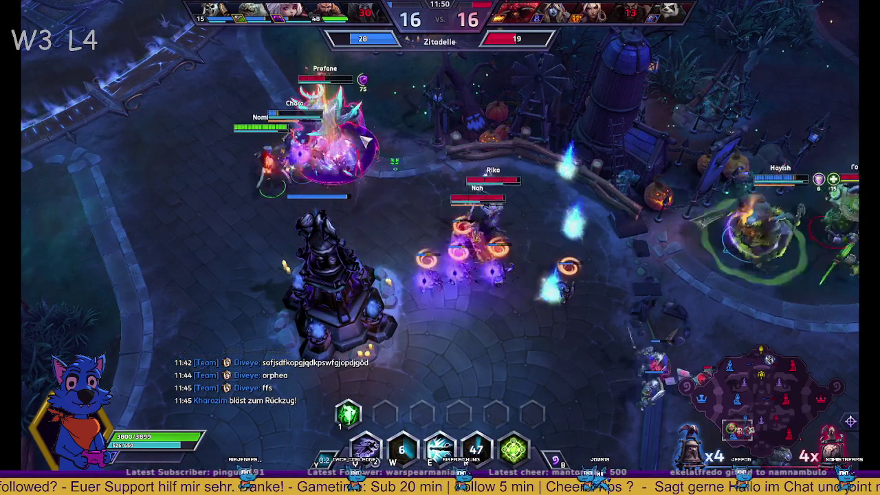
key(1)
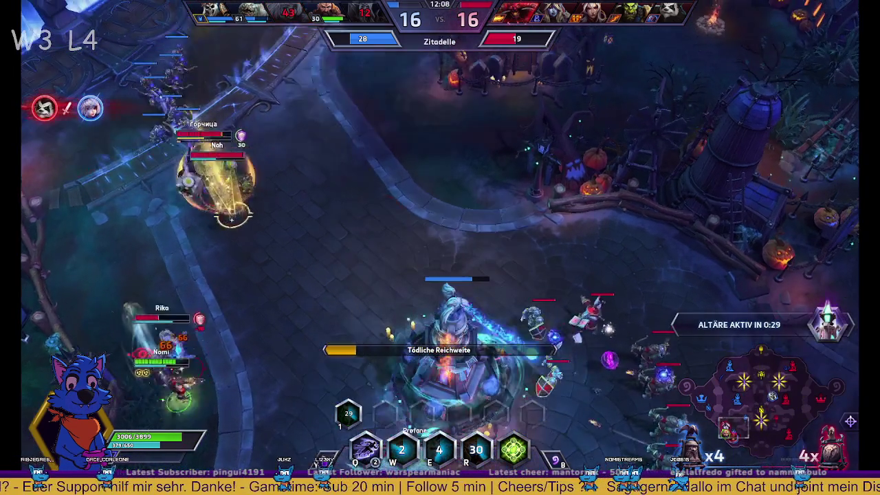
- Walk Kharazim down the lane and north to join the allies near Leoric
right_click(151, 354)
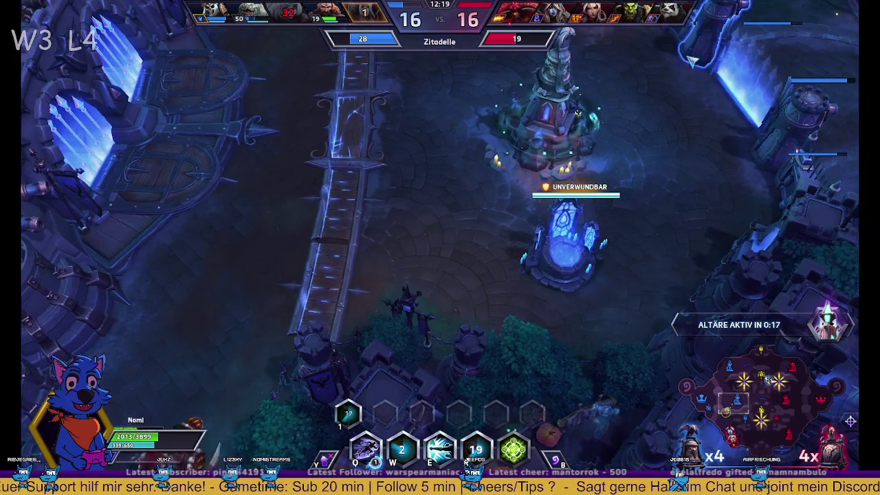
right_click(629, 71)
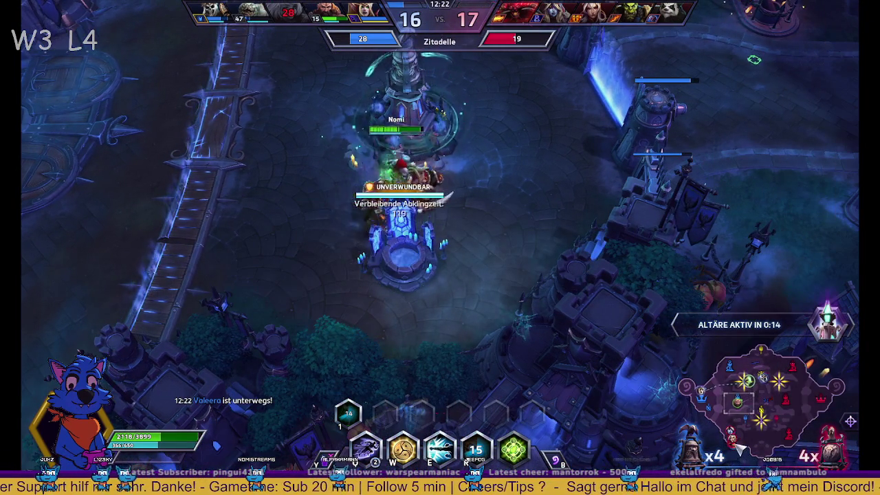
click(735, 438)
click(782, 389)
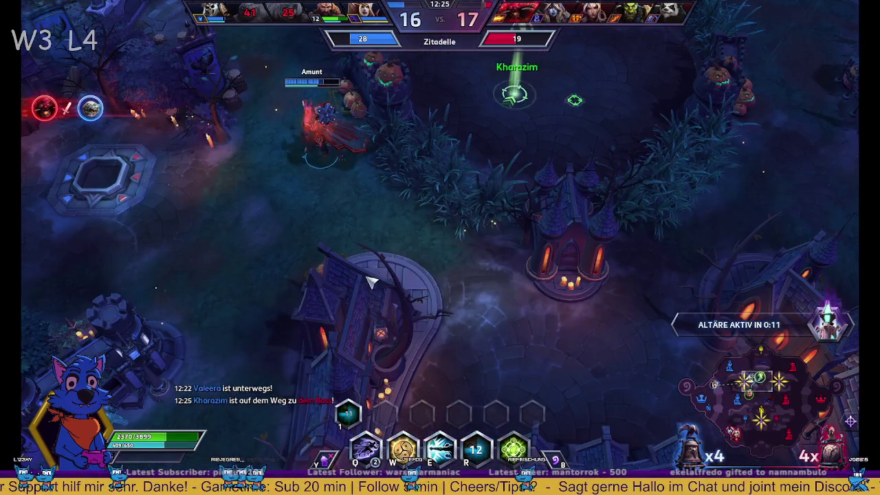
right_click(473, 228)
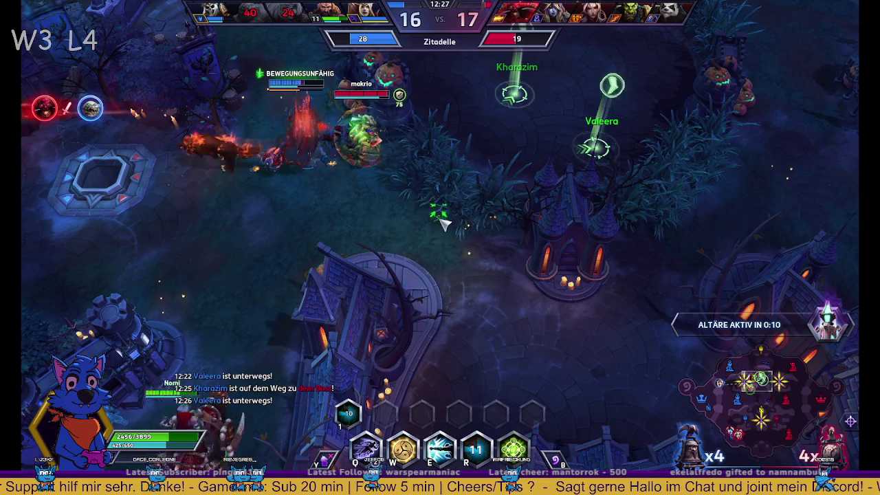
- Dash at Thrall with Tödliche Reichweite and chase him down to finish the kill
key(e)
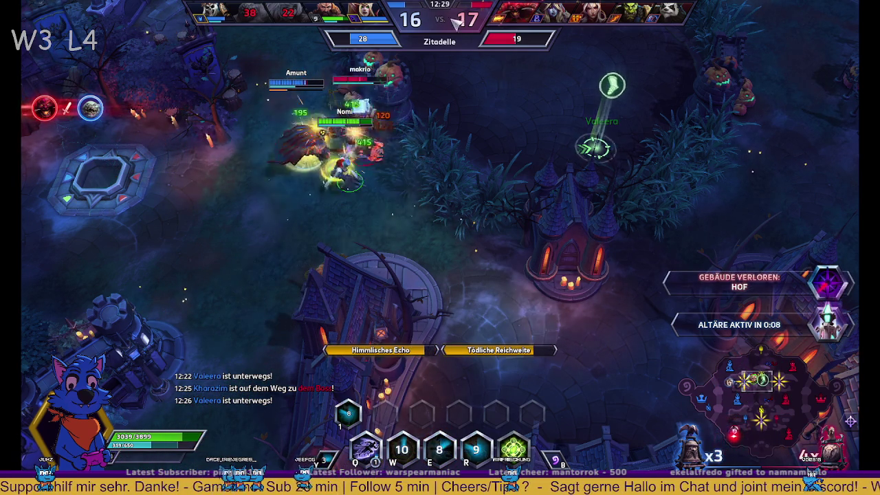
right_click(513, 150)
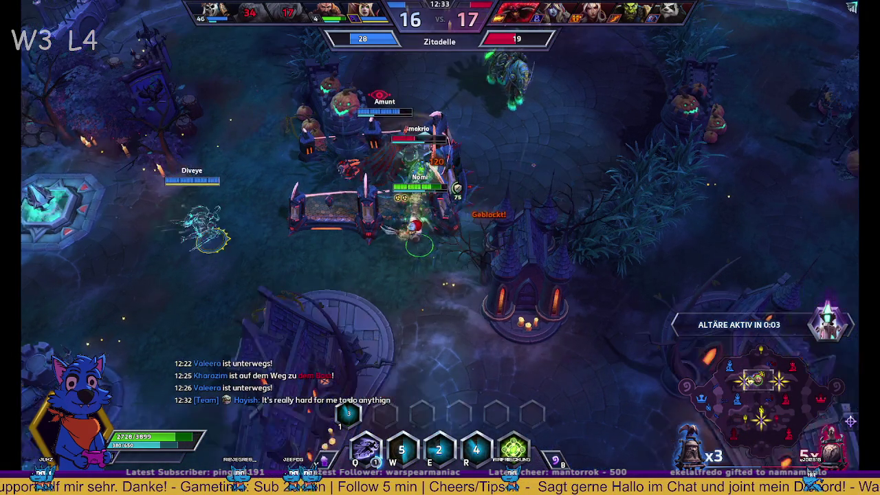
right_click(522, 173)
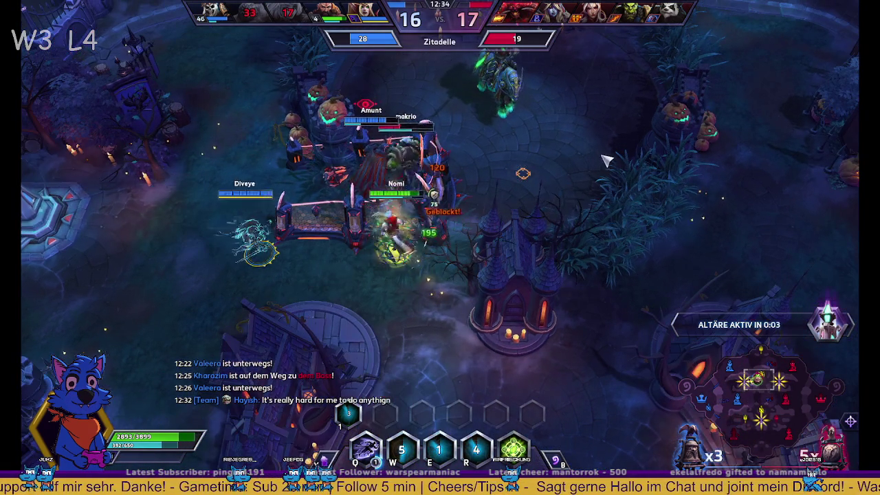
- Move Kharazim to the altar and begin capturing it
right_click(525, 207)
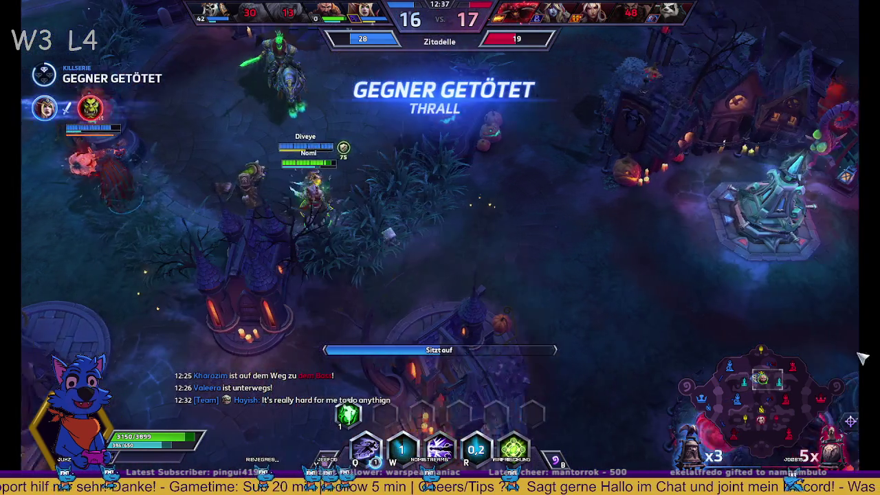
right_click(795, 211)
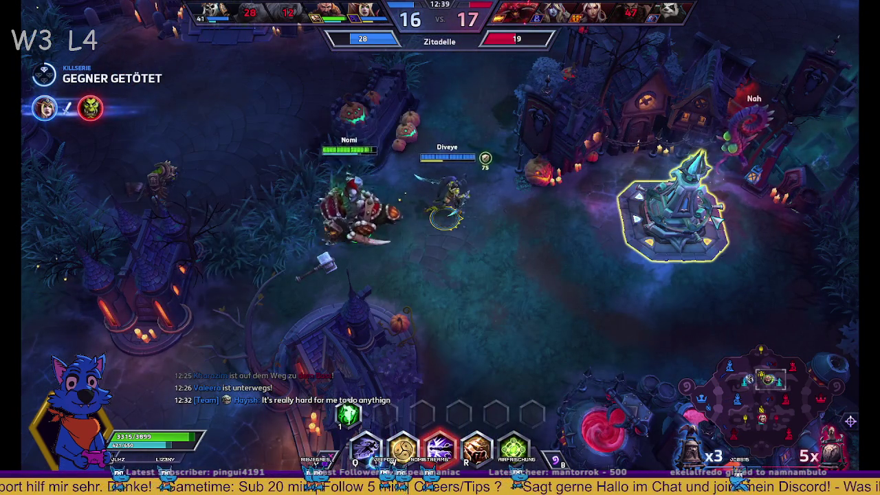
right_click(681, 220)
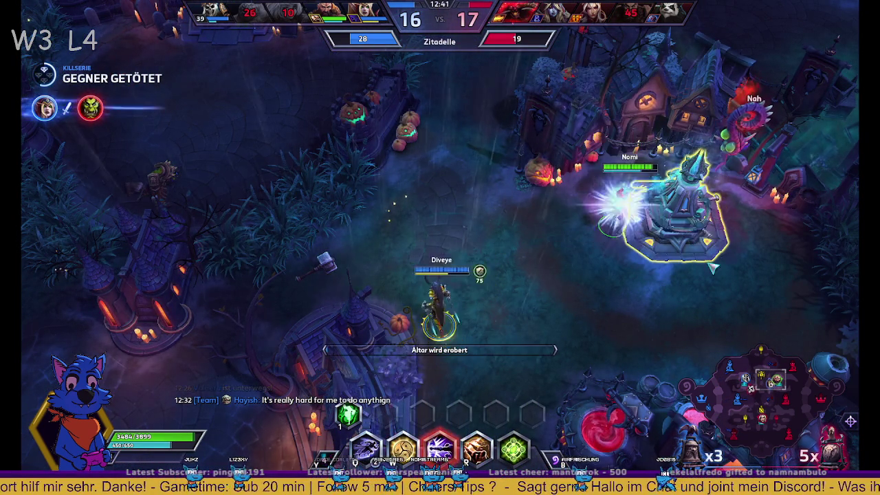
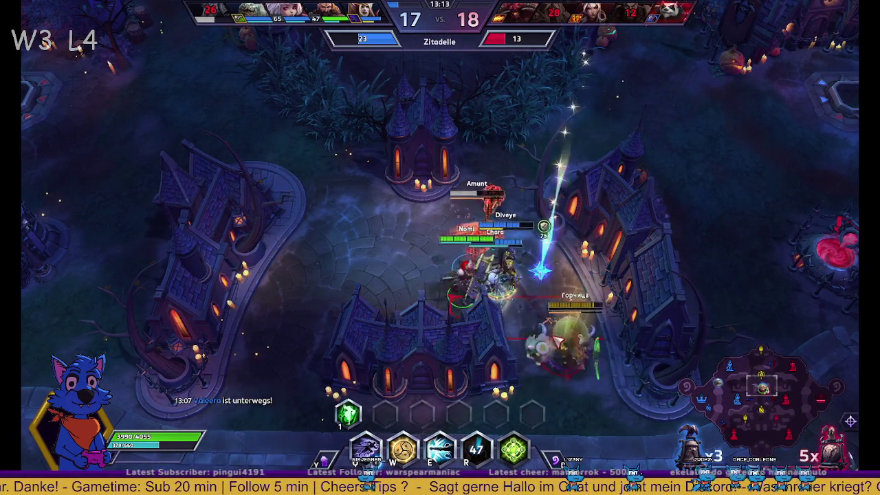
- Hit the enemies near the fort with Q and E, reposition, then open the Statistiken scoreboard
key(q)
key(e)
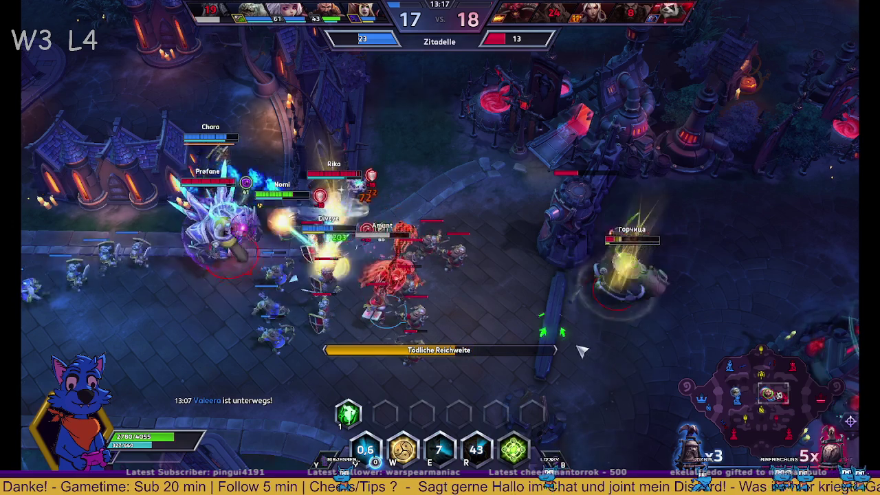
right_click(595, 345)
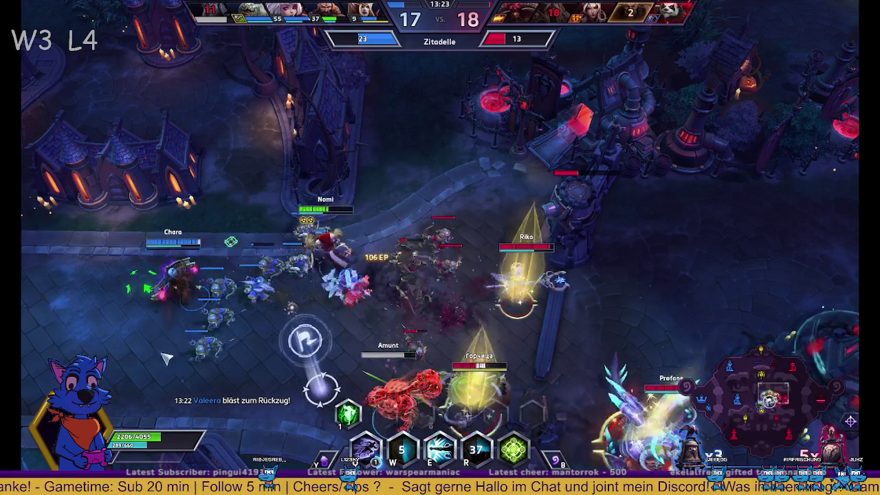
right_click(195, 288)
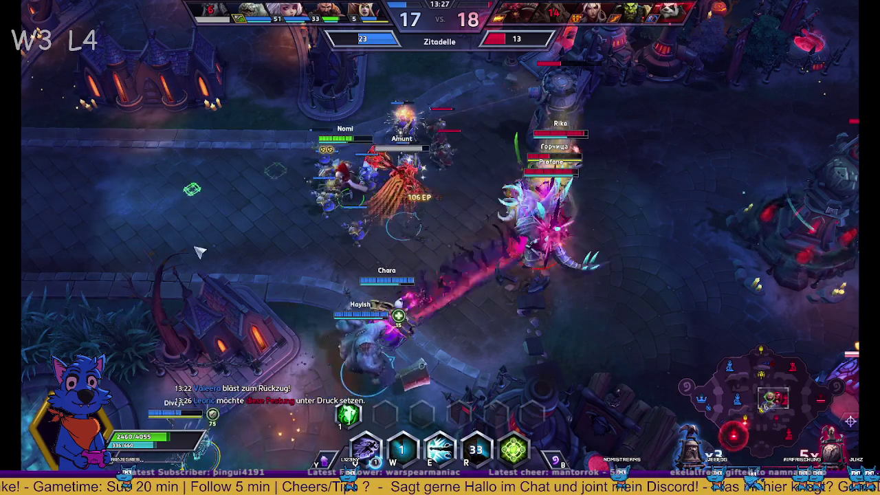
right_click(295, 319)
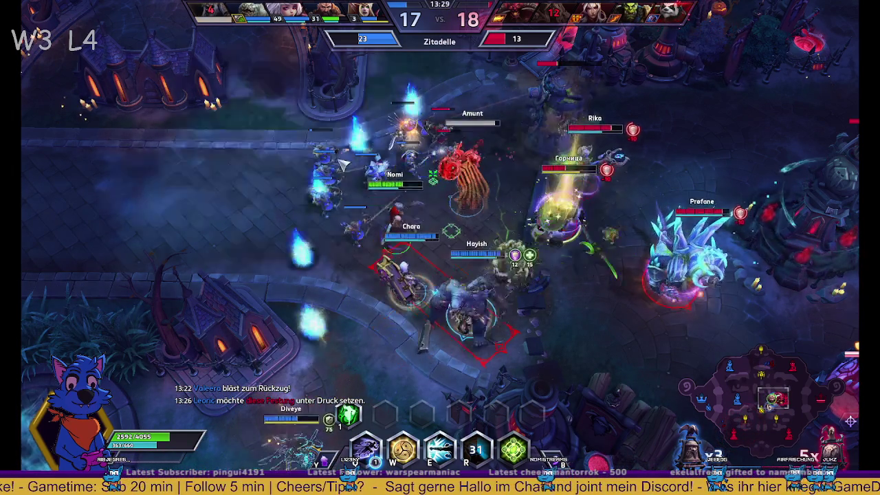
key(Tab)
key(Tab)
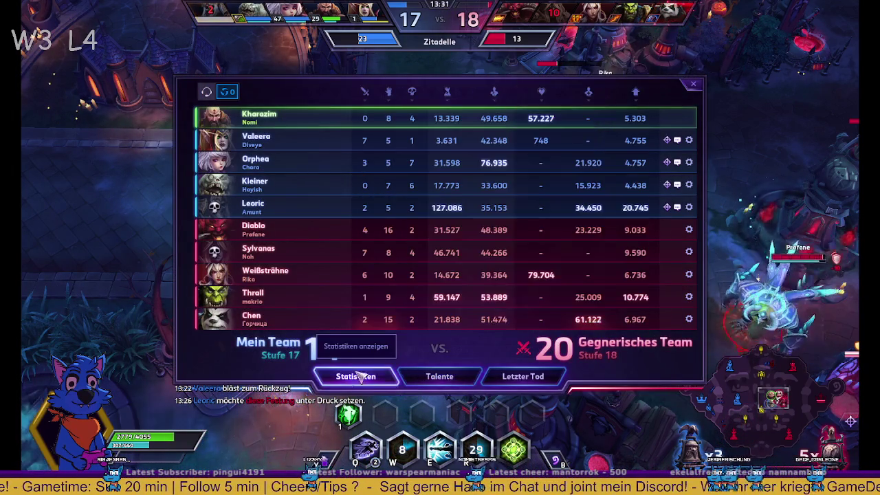
key(Tab)
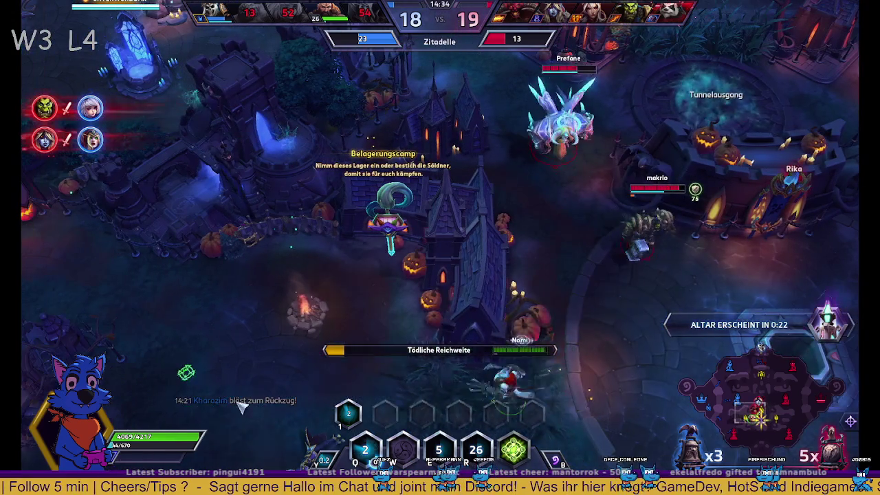
- Walk Kharazim left and hearthstone home with B, checking the scoreboard and map meanwhile
click(411, 458)
right_click(109, 279)
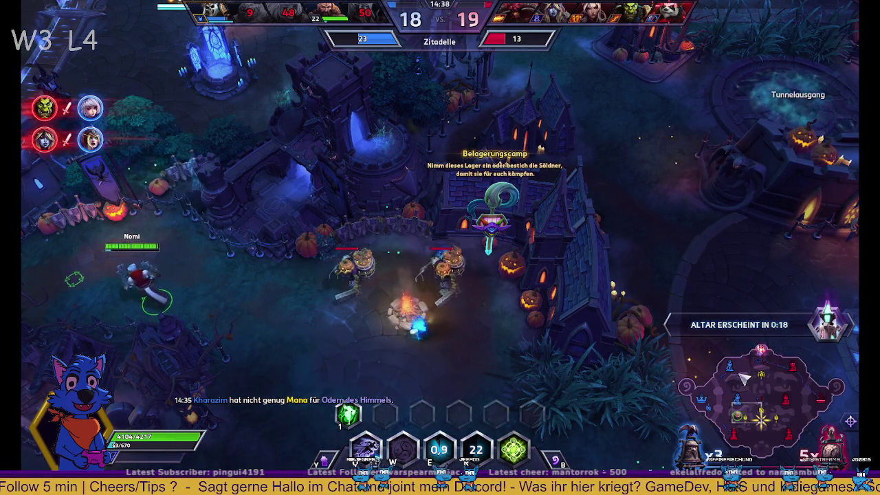
key(b)
key(Tab)
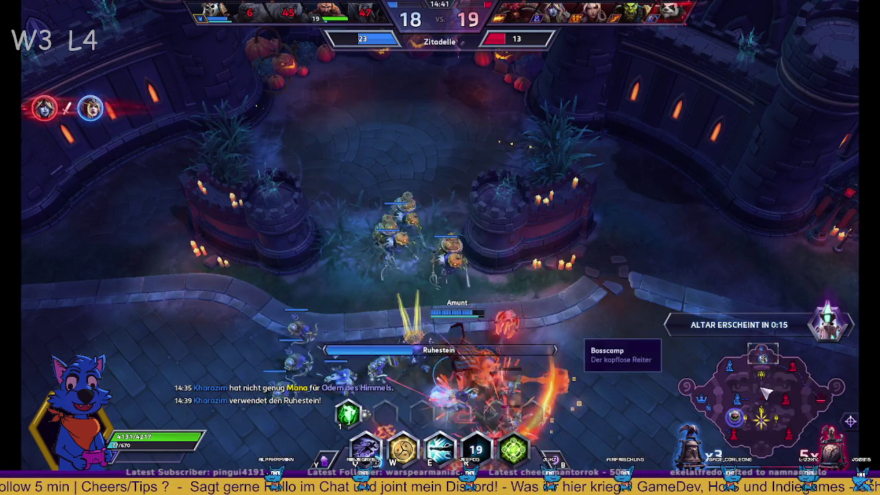
mouse_move(756, 413)
mouse_down()
mouse_move(743, 395)
mouse_move(767, 386)
mouse_move(767, 365)
mouse_move(763, 396)
mouse_move(746, 419)
mouse_up()
key(Tab)
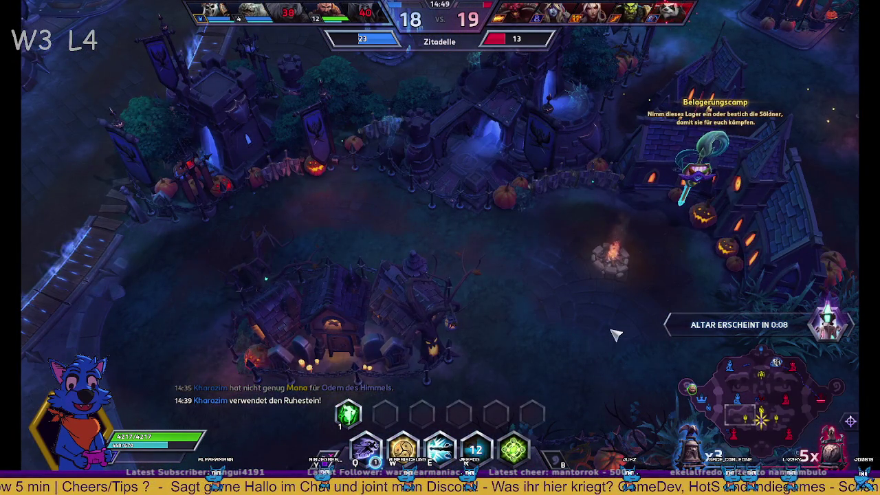
key(Tab)
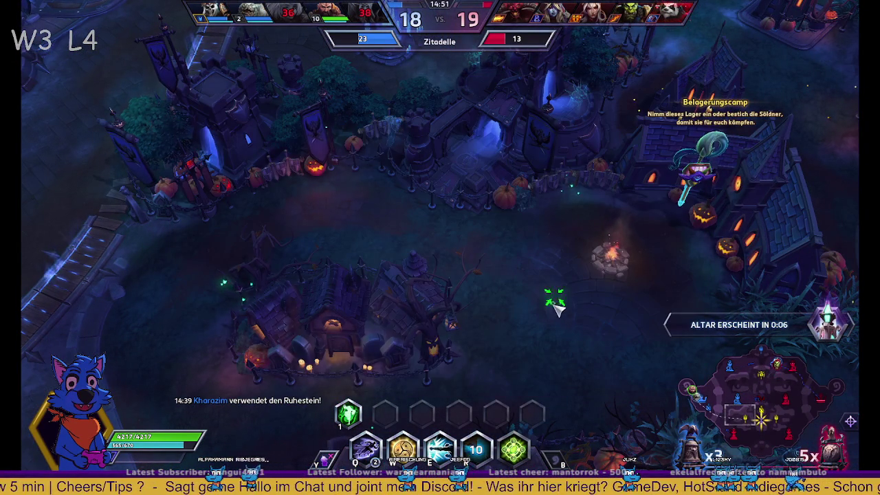
- Check the scoreboard and move the camera to the top-right lane via the minimap
key(Tab)
click(779, 375)
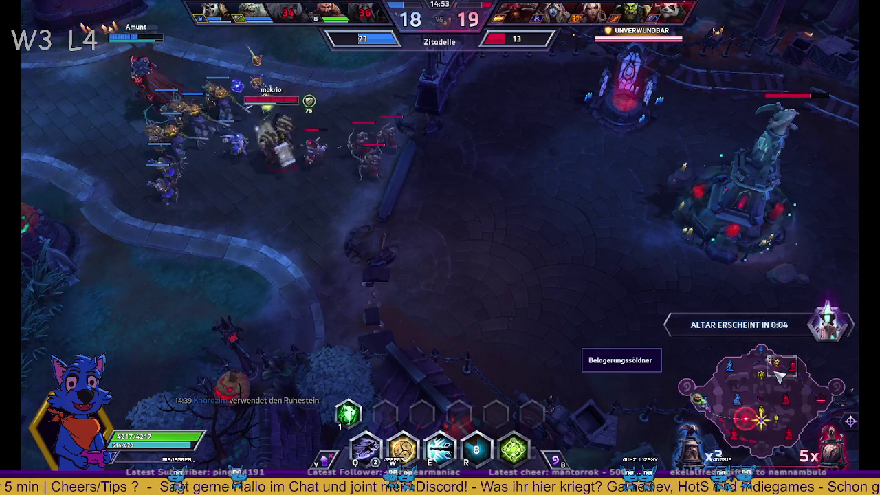
drag(786, 419, 731, 413)
key(Tab)
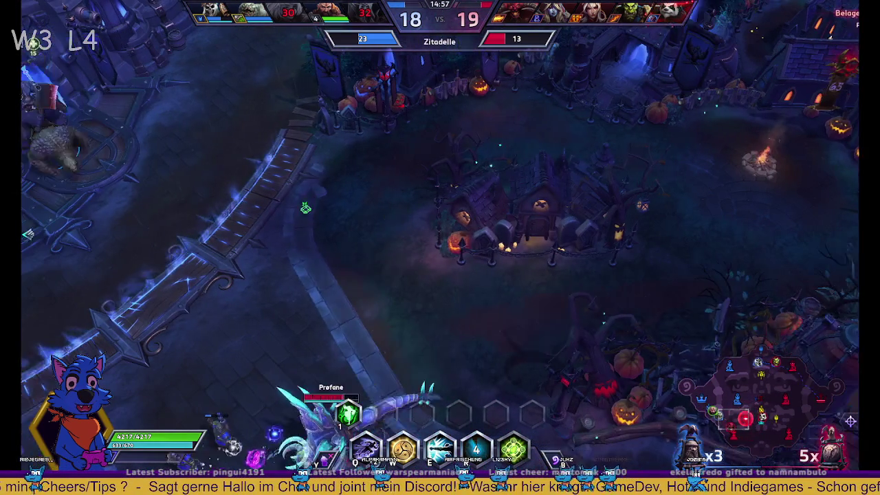
key(Tab)
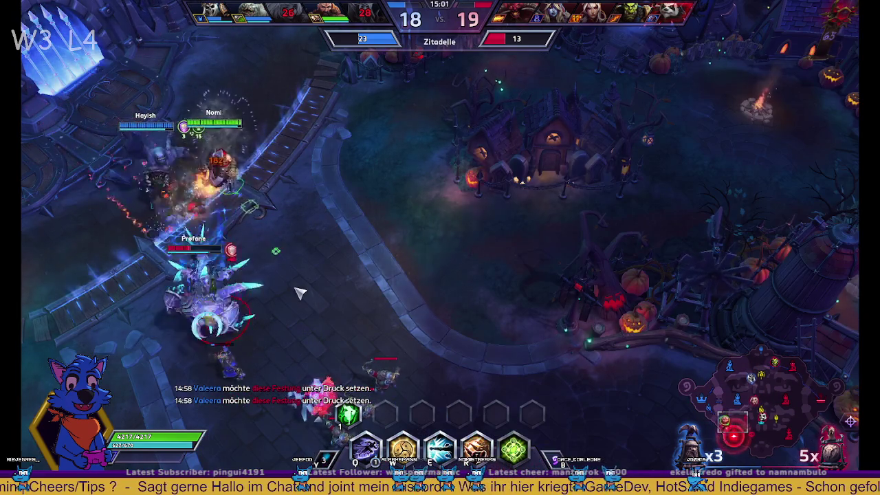
- Cast Tödliche Reichweite and Seven-Sided Strike, hit fort minions, then use E and W on enemies
key(e)
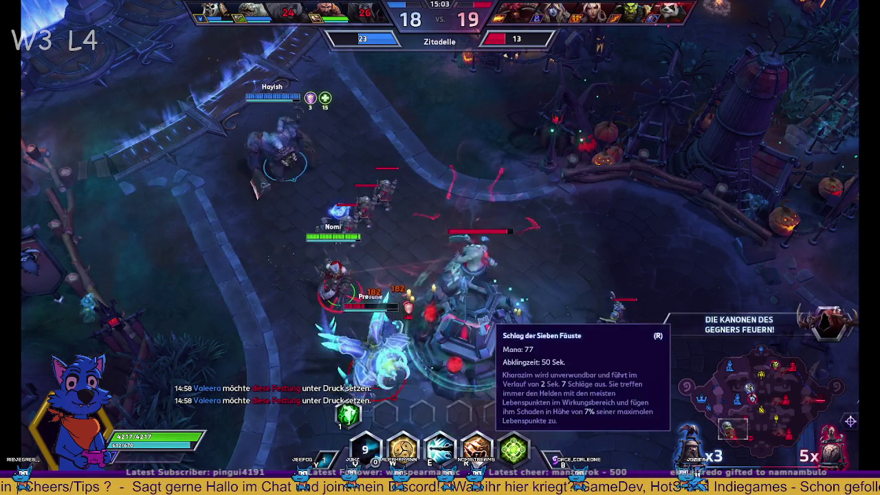
key(r)
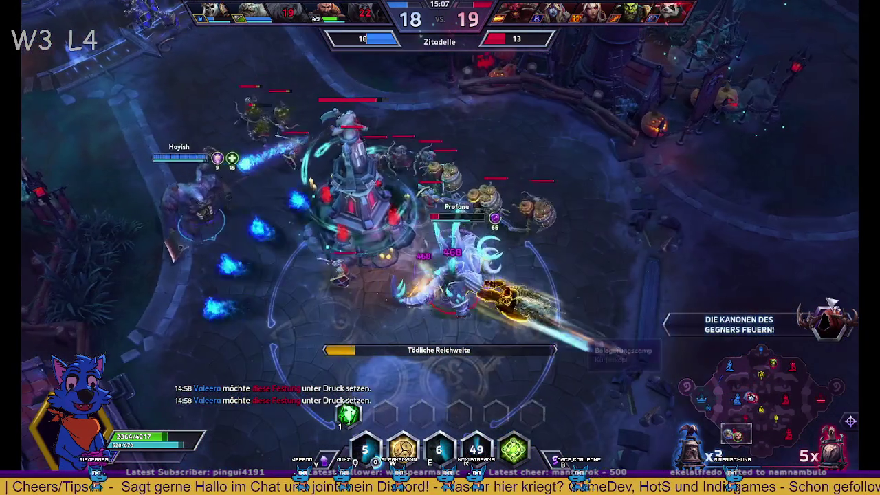
right_click(675, 307)
right_click(146, 202)
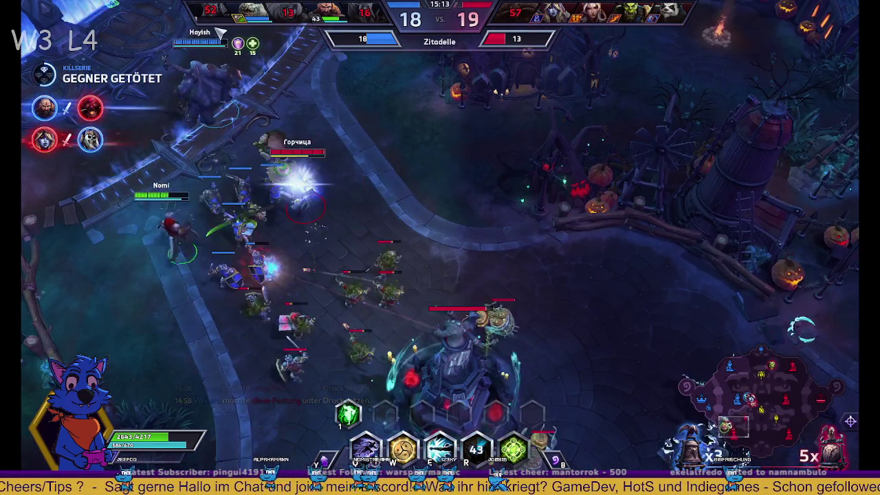
key(e)
key(w)
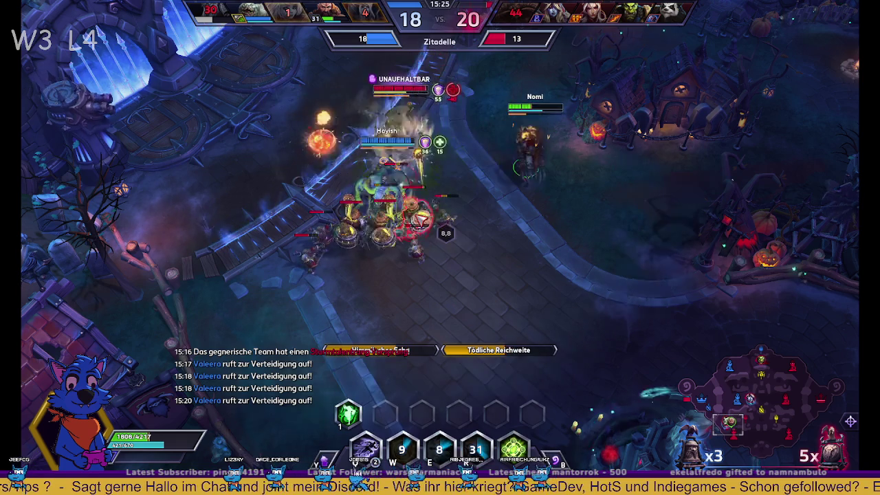
- Heal allies with Odem des Himmels, reposition through the teamfight, and ping ability cooldowns
key(w)
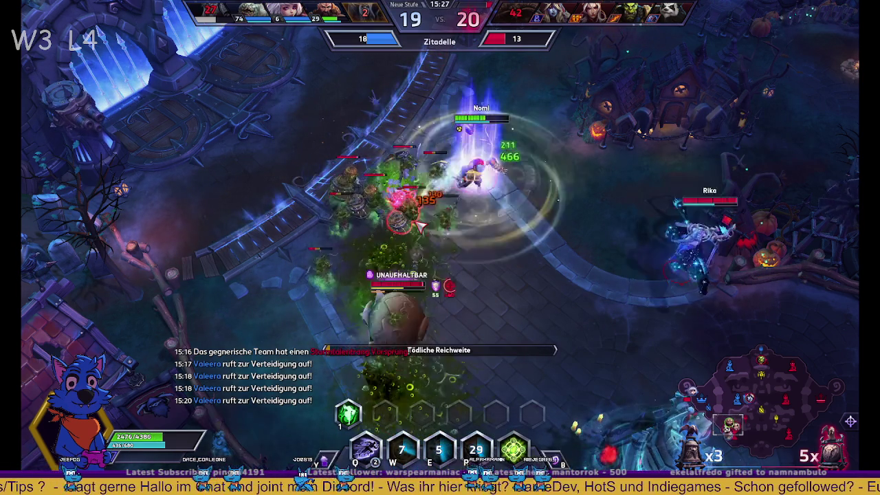
right_click(440, 200)
right_click(288, 419)
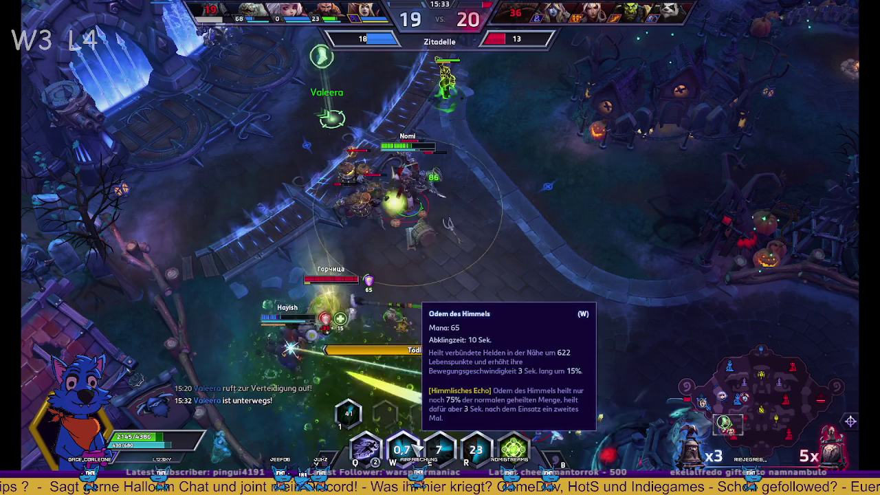
right_click(265, 298)
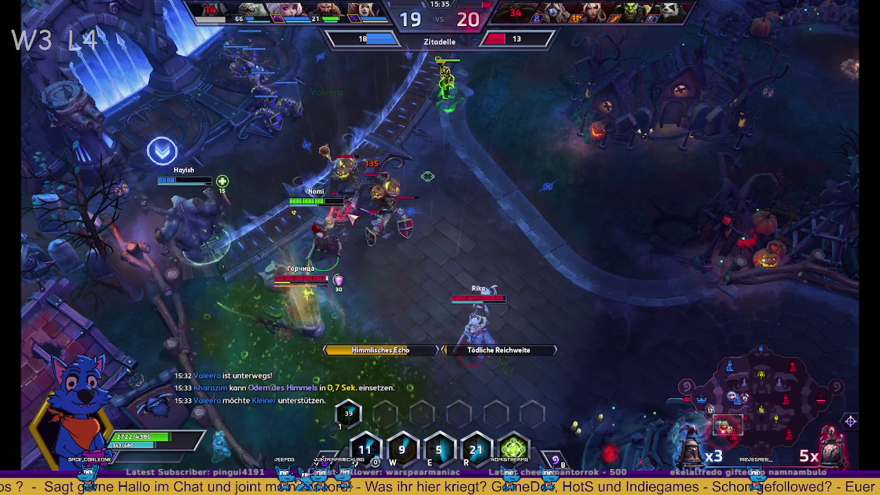
right_click(377, 204)
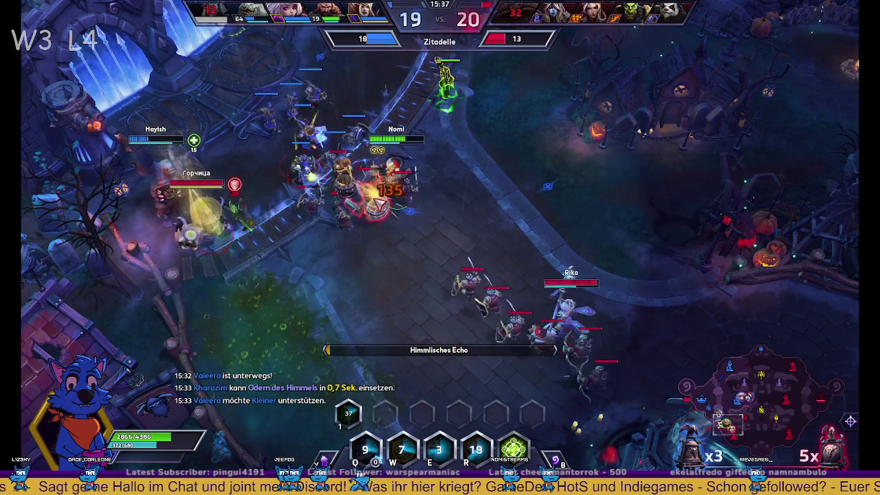
right_click(396, 204)
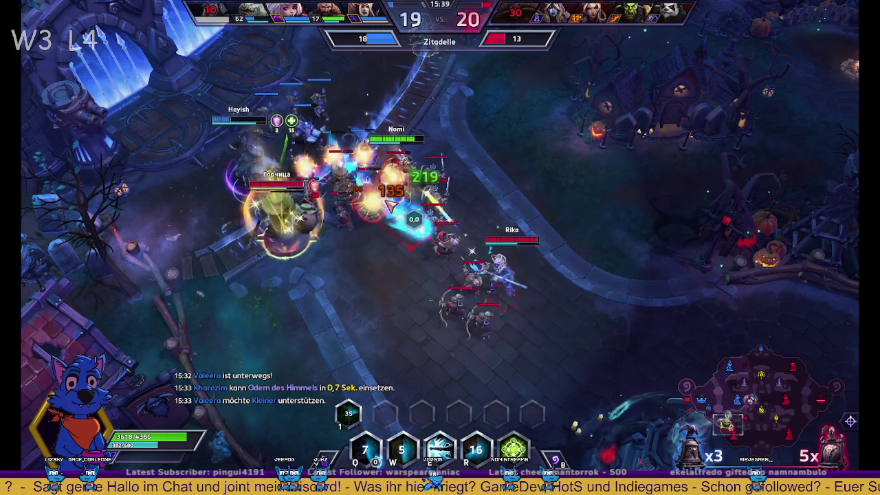
alt+click(440, 447)
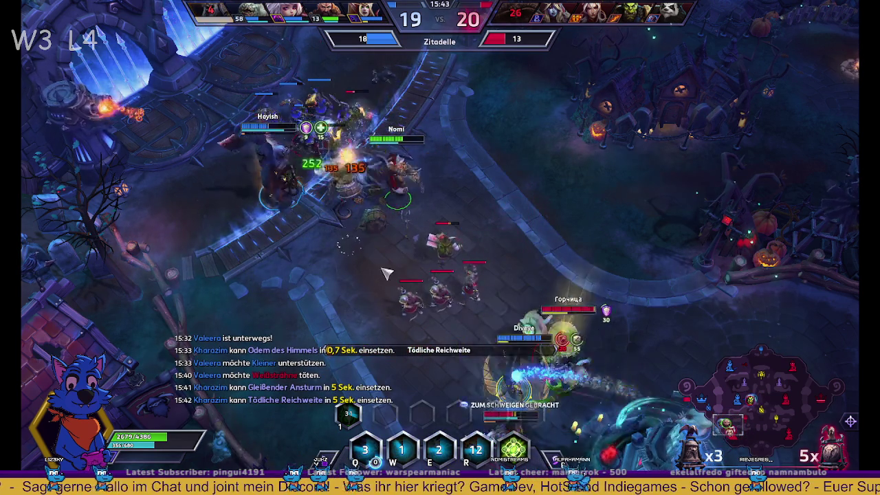
key(space)
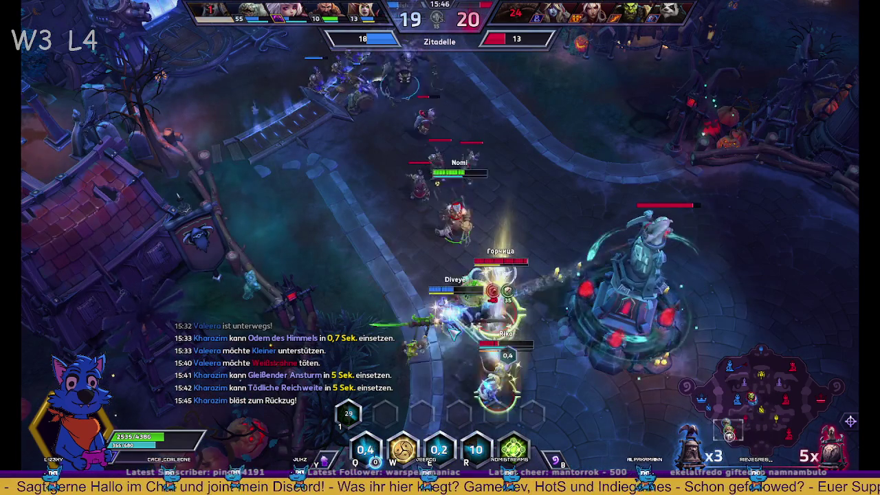
- Heal again, attack the enemy hero, cast E and R, then view the scoreboard after dying
key(w)
right_click(418, 249)
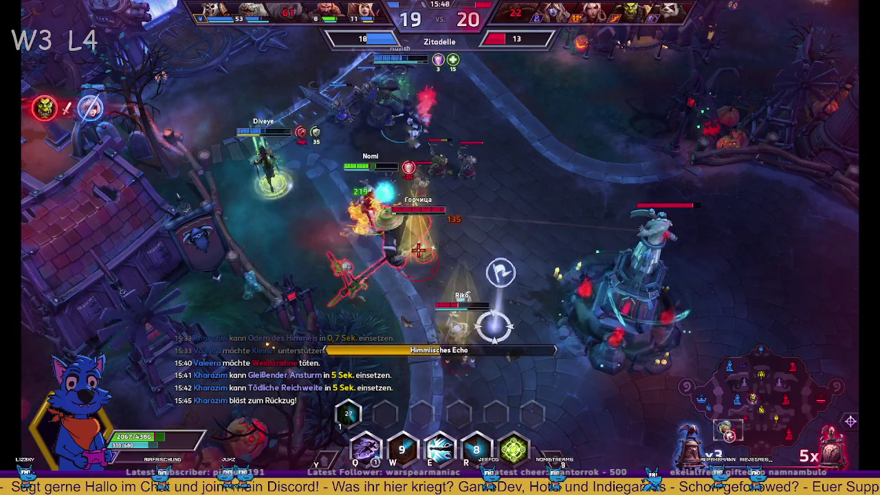
right_click(437, 153)
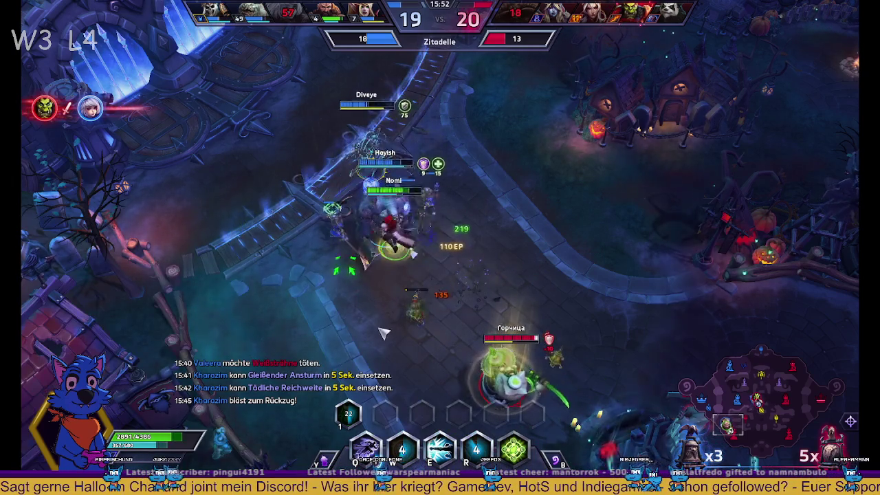
key(e)
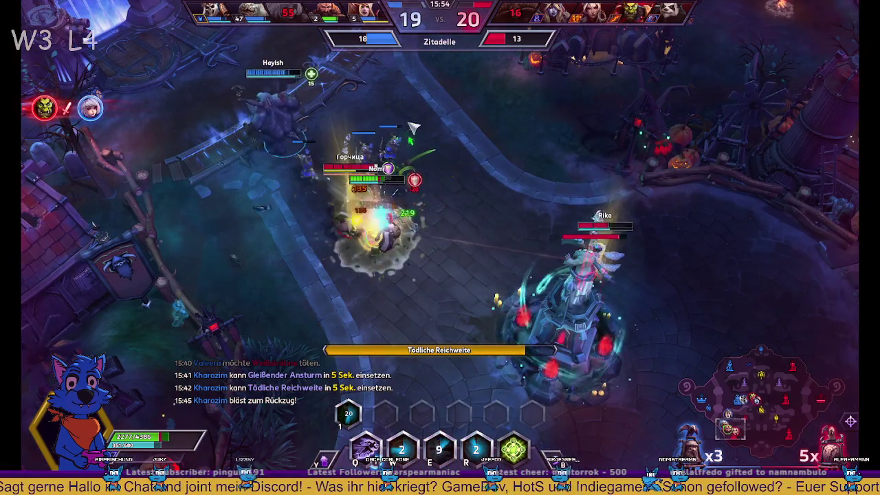
right_click(412, 140)
right_click(242, 138)
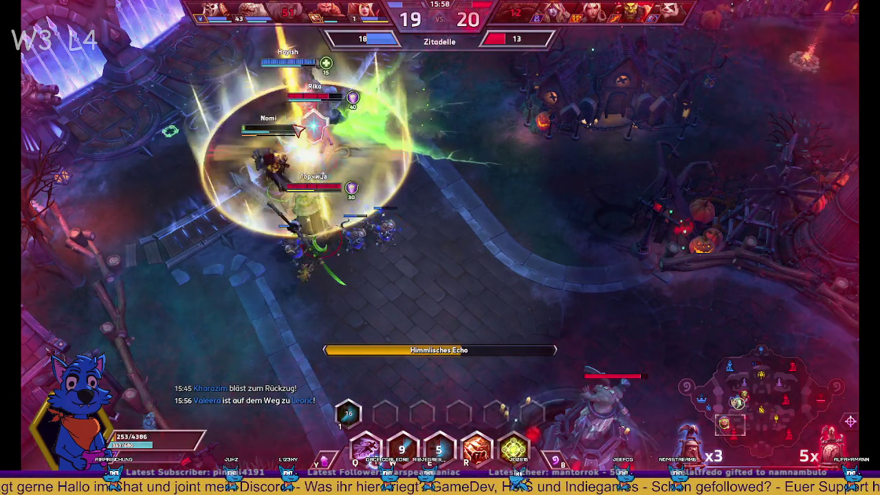
key(r)
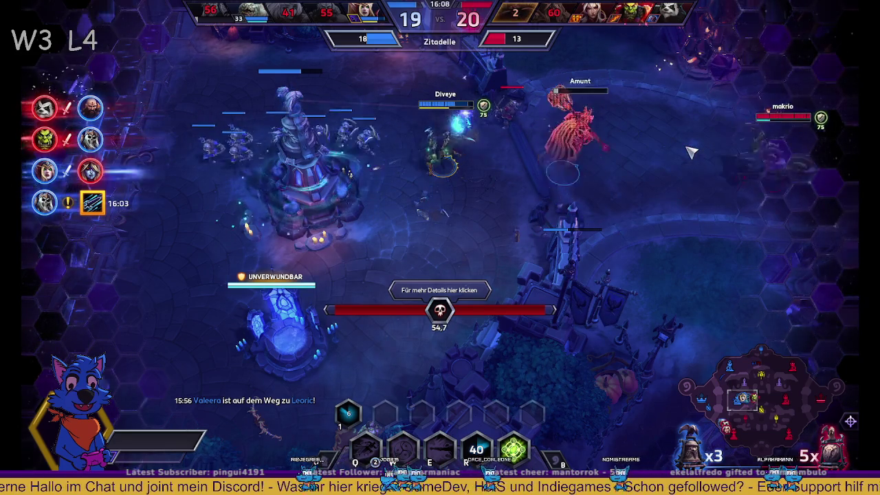
key(Tab)
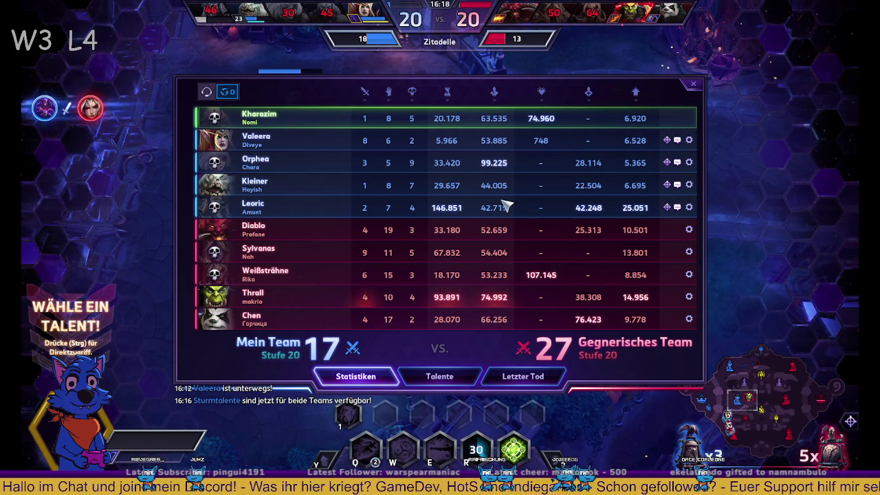
- Review every player's Talente and Statistiken, then hide the scoreboard to reveal level-20 talent choices
key(Tab)
key(Tab)
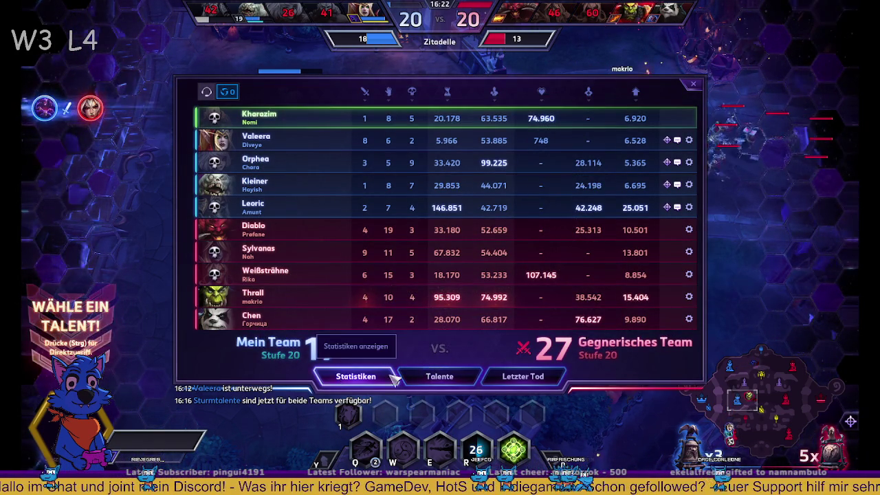
click(435, 381)
key(Tab)
key(Tab)
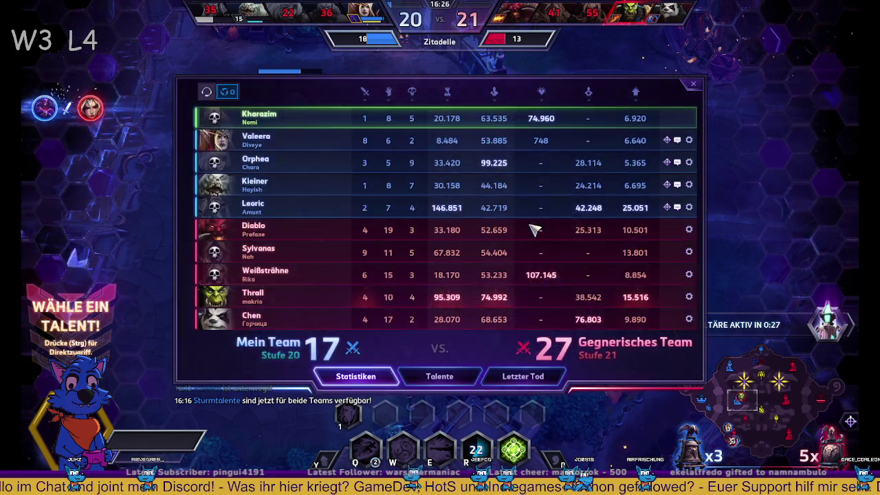
key(Tab)
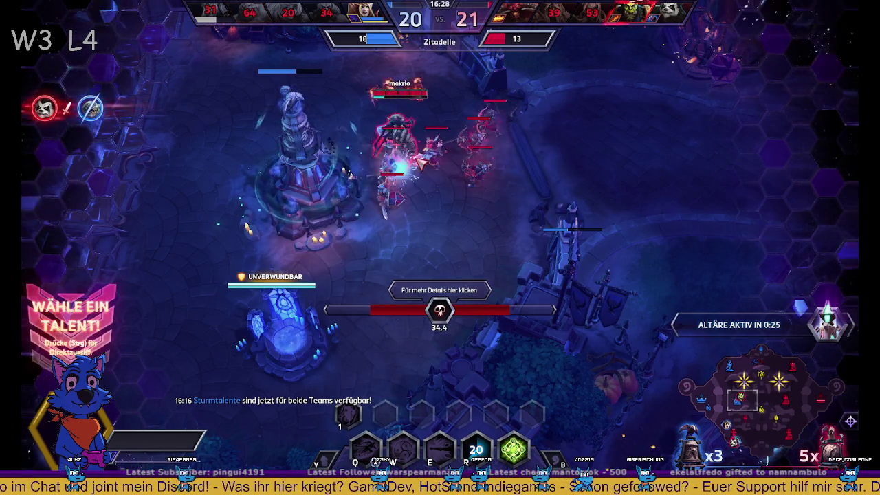
key(Tab)
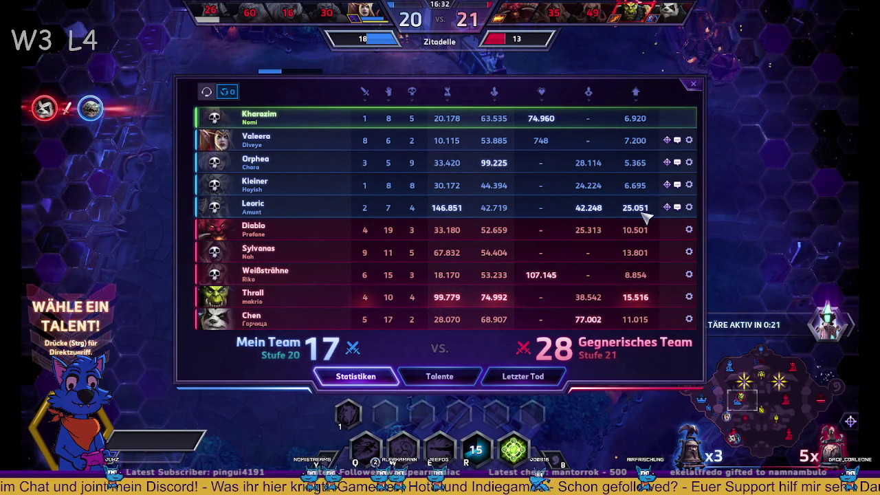
key(Tab)
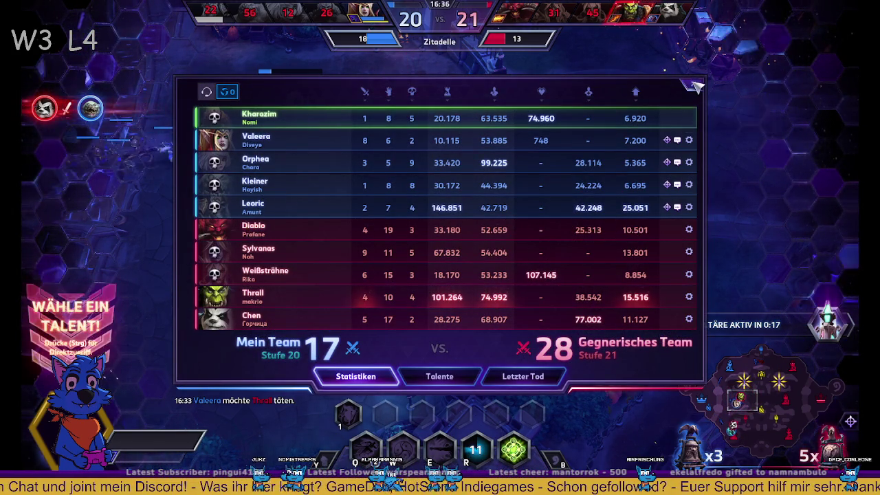
key(Tab)
key(ctrl)
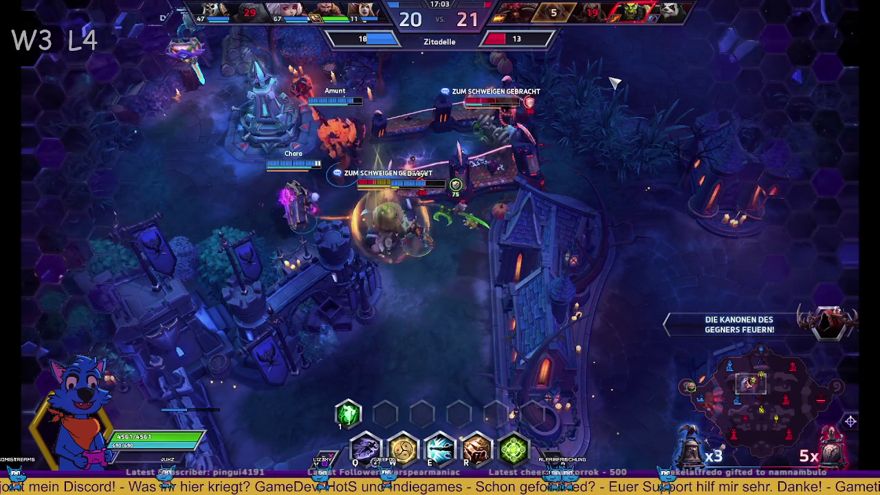
- Move Kharazim around the lane team fight, then walk up to rejoin the ally
right_click(613, 81)
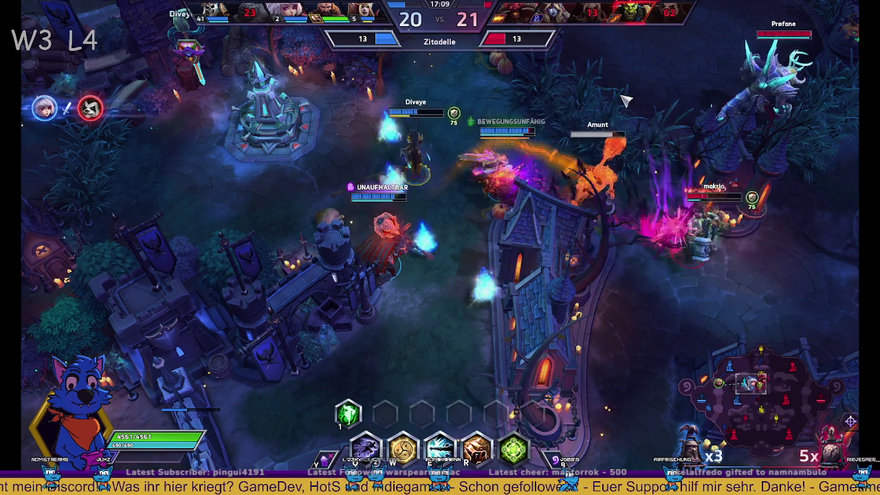
right_click(640, 92)
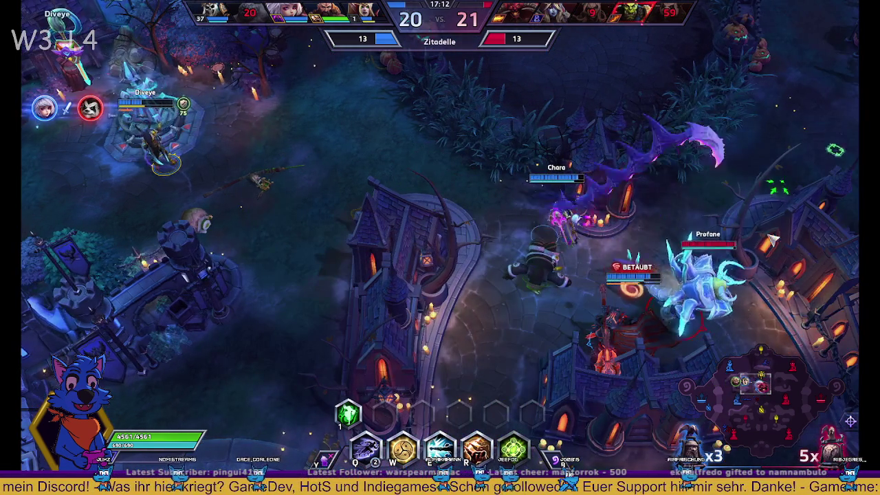
right_click(731, 191)
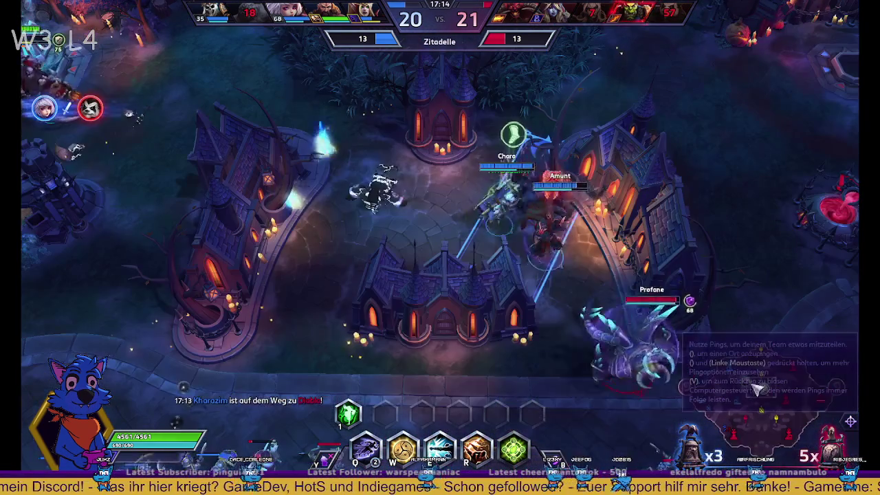
right_click(619, 289)
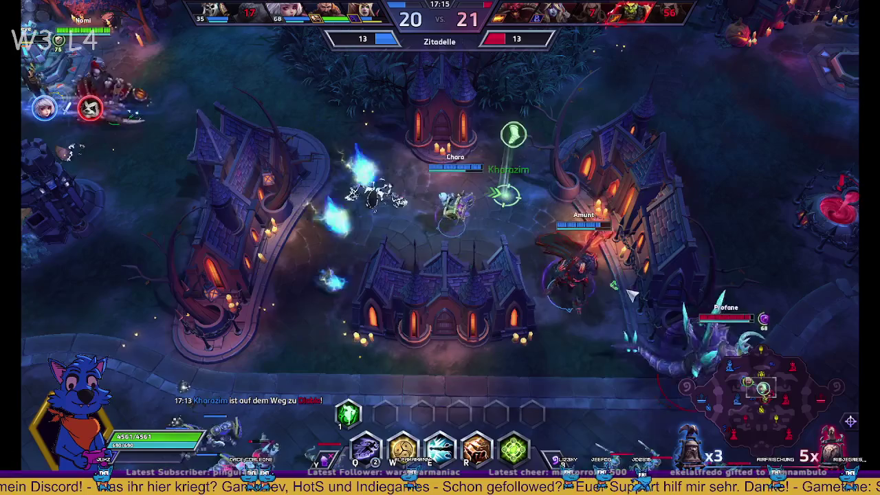
right_click(650, 259)
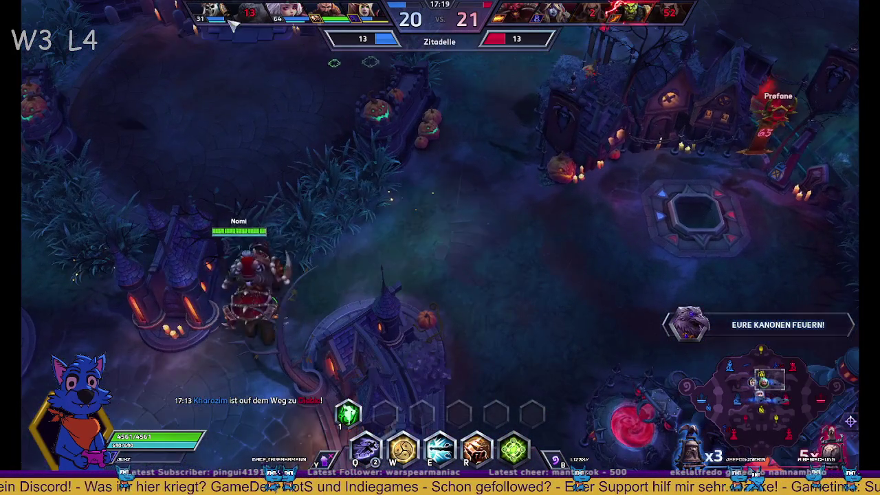
right_click(276, 61)
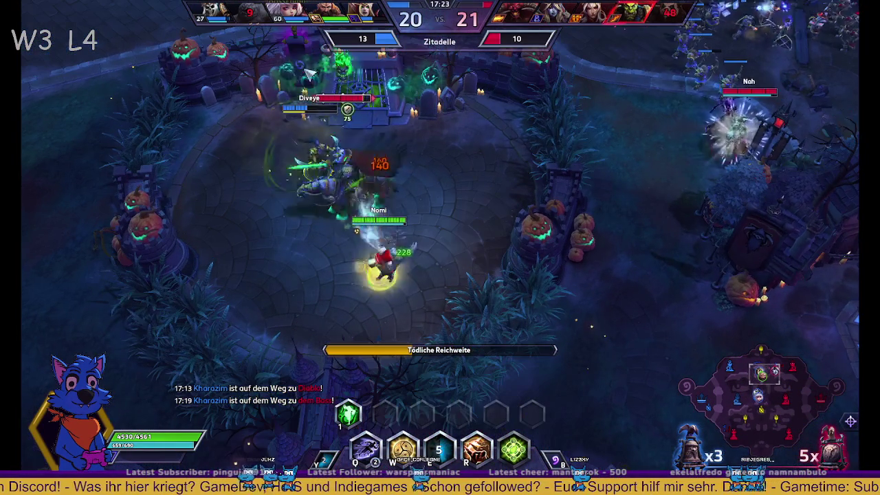
- Cast Himmlisches Echo and dash with Tödliche Reichweite toward the enemy Thrall
key(w)
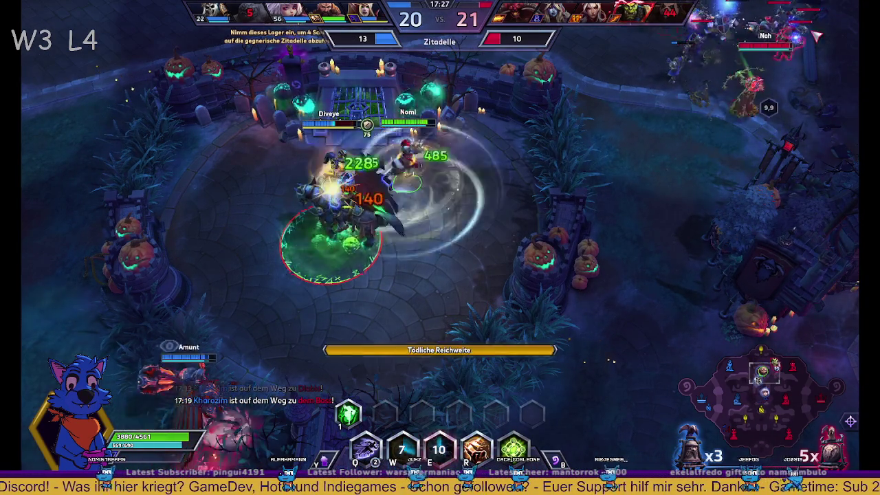
key(e)
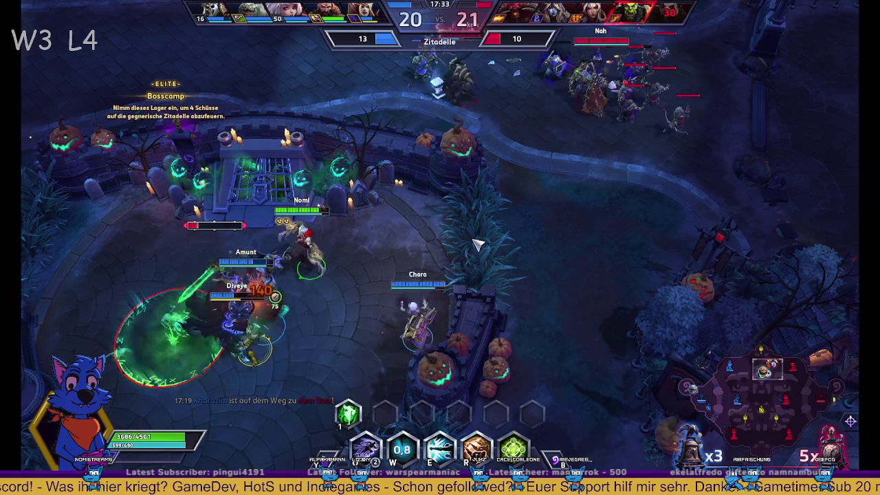
key(e)
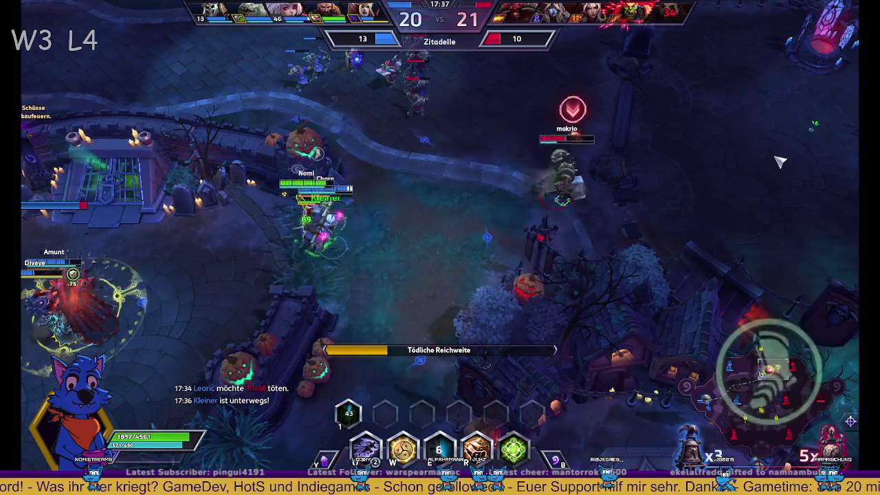
- Chase Thrall, fall back to the allies, then advance north into the pumpkin courtyard
right_click(217, 267)
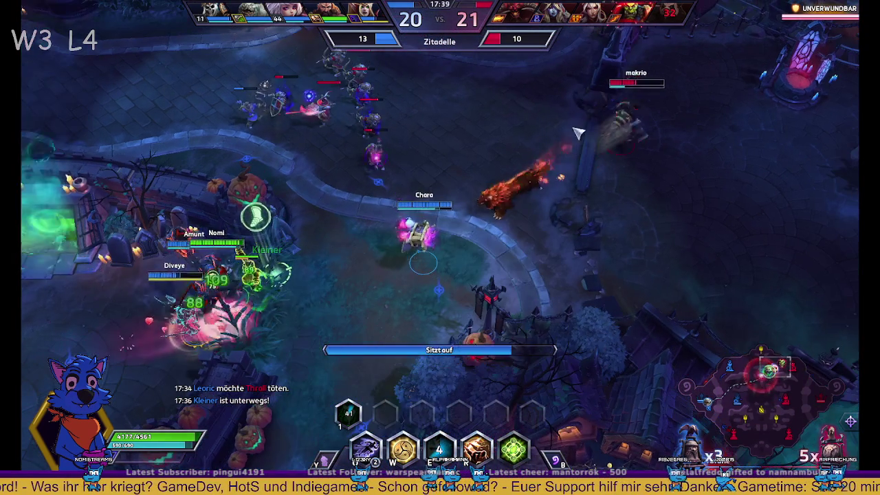
right_click(443, 114)
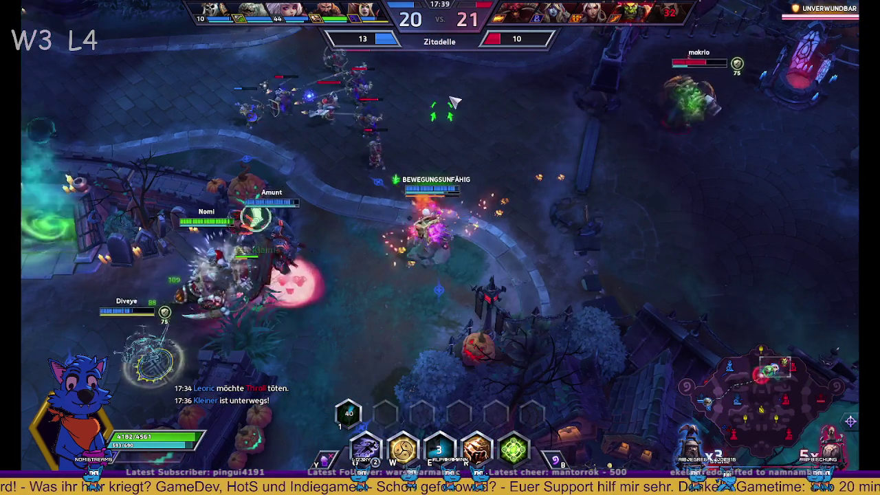
right_click(323, 192)
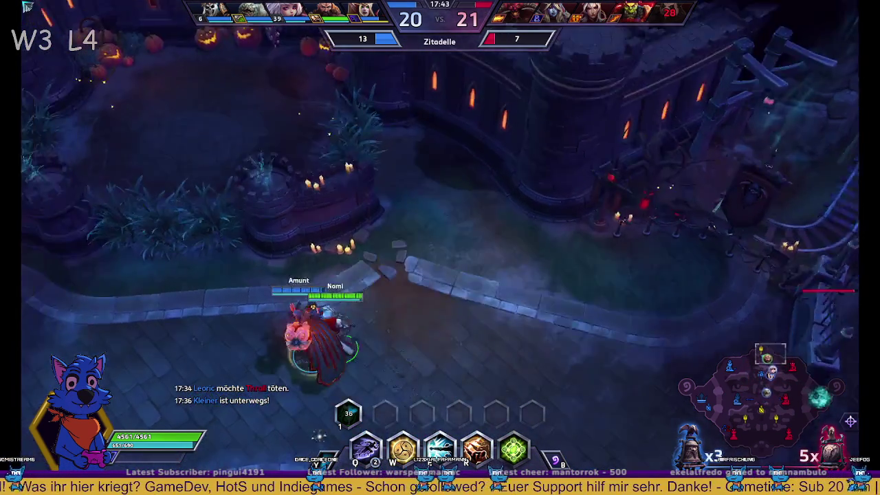
right_click(302, 137)
right_click(348, 155)
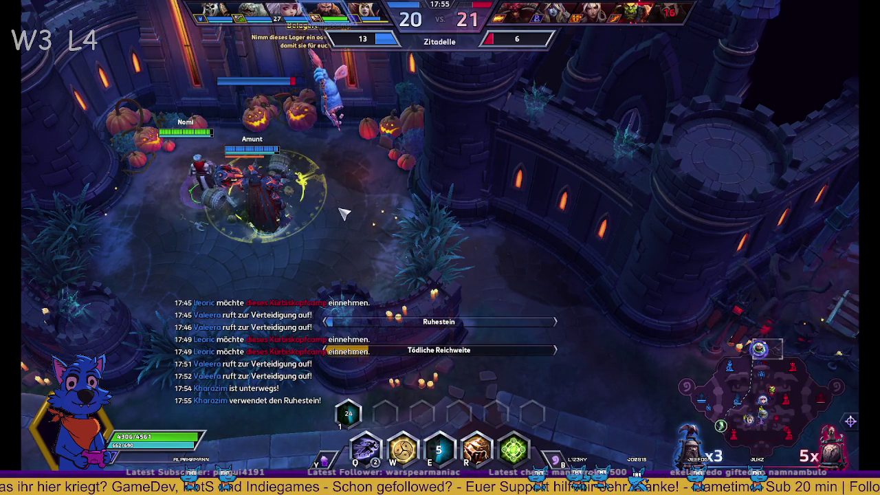
- Walk from base into the siege camp fight, then jump the view to the attacked fortress
mouse_move(789, 406)
mouse_down()
mouse_move(764, 394)
mouse_move(723, 398)
mouse_up()
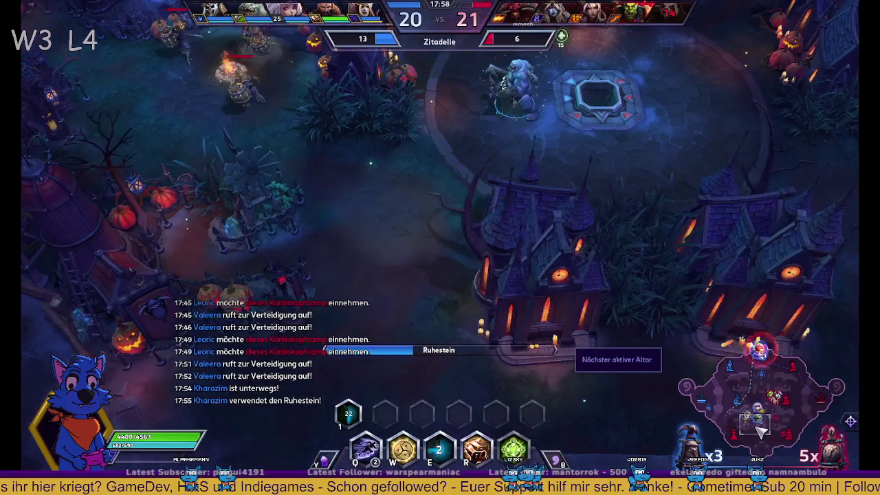
right_click(666, 342)
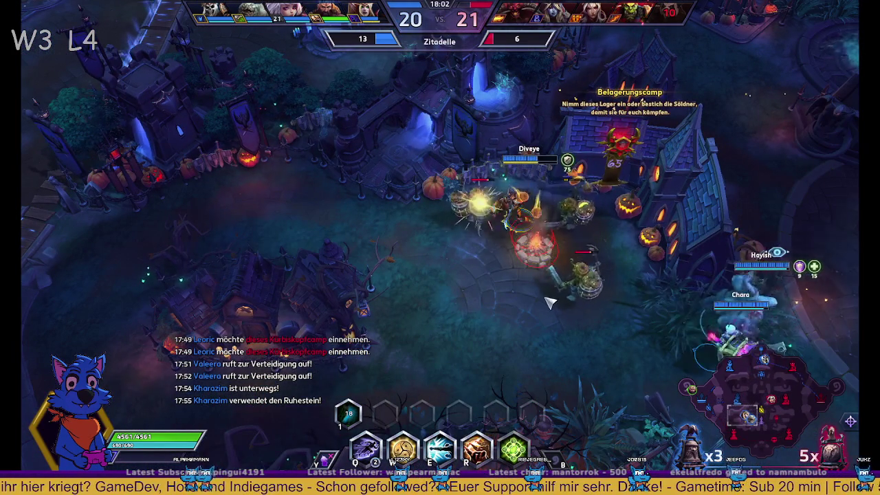
right_click(422, 282)
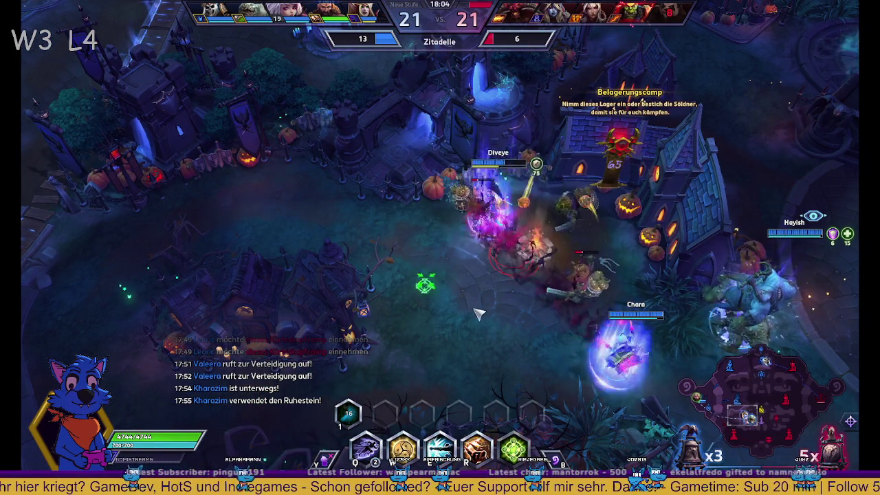
right_click(484, 308)
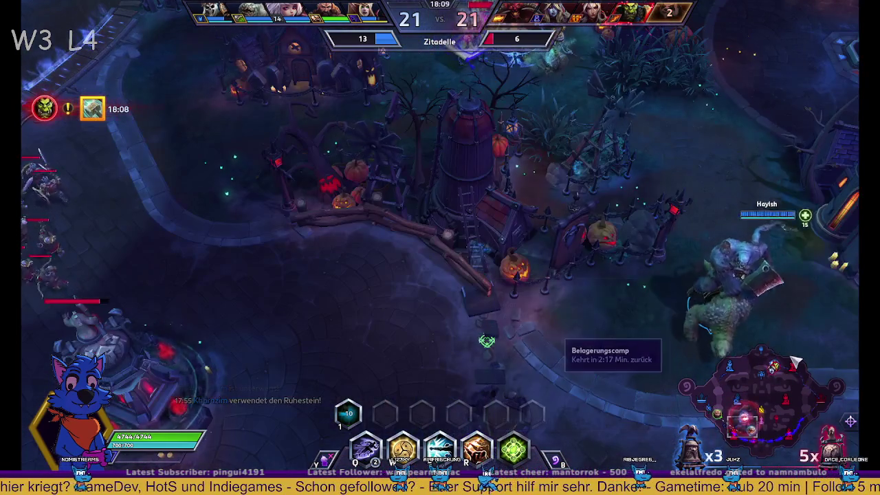
click(775, 369)
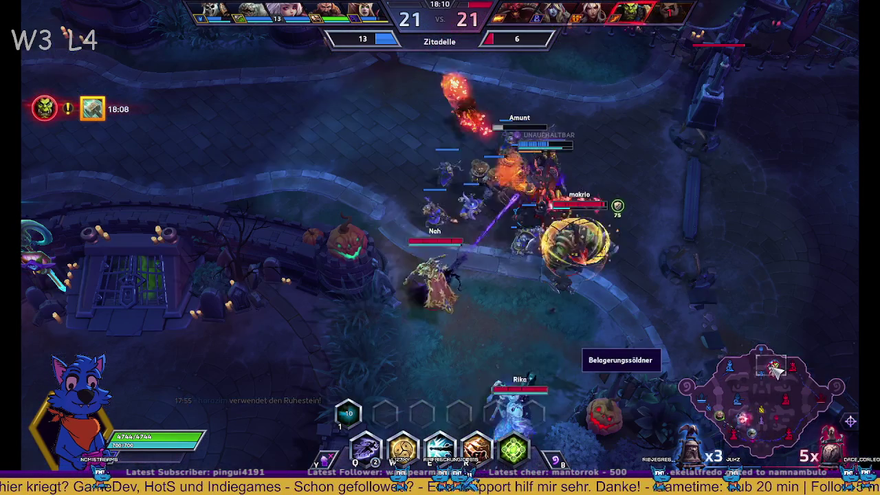
click(768, 404)
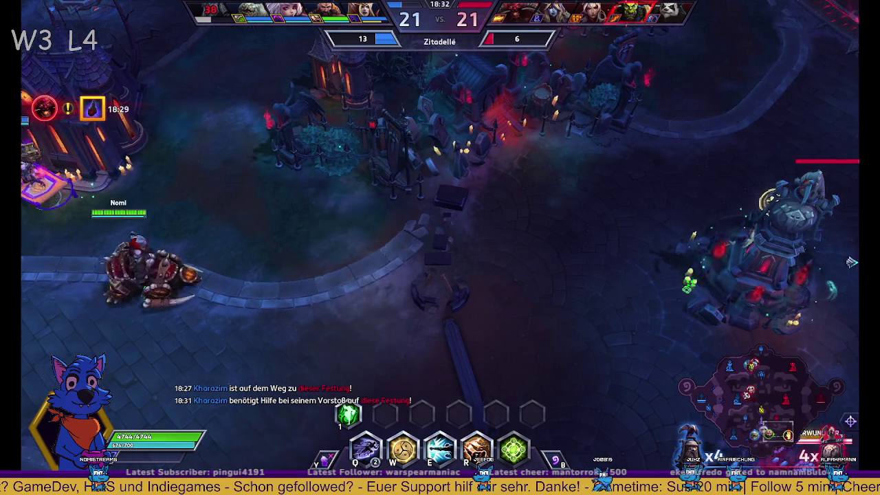
- Dash onto the enemy fortress with E and cast Himmlisches Echo during the fight
right_click(757, 261)
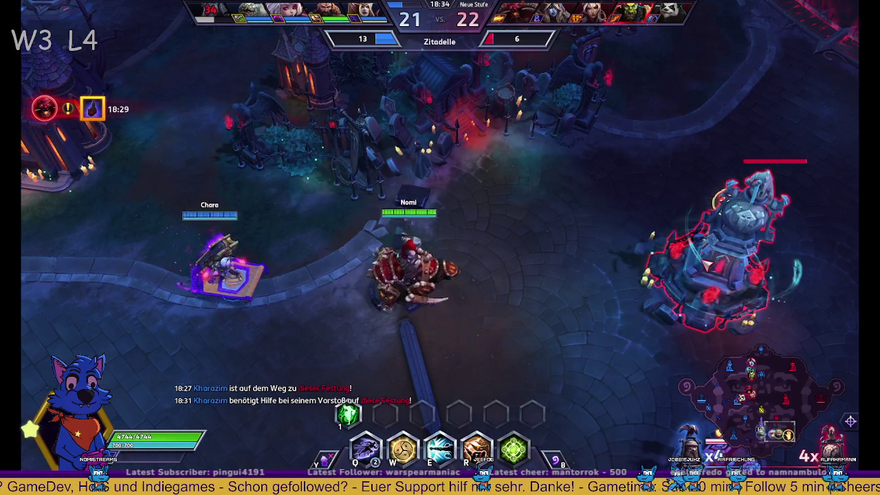
key(e)
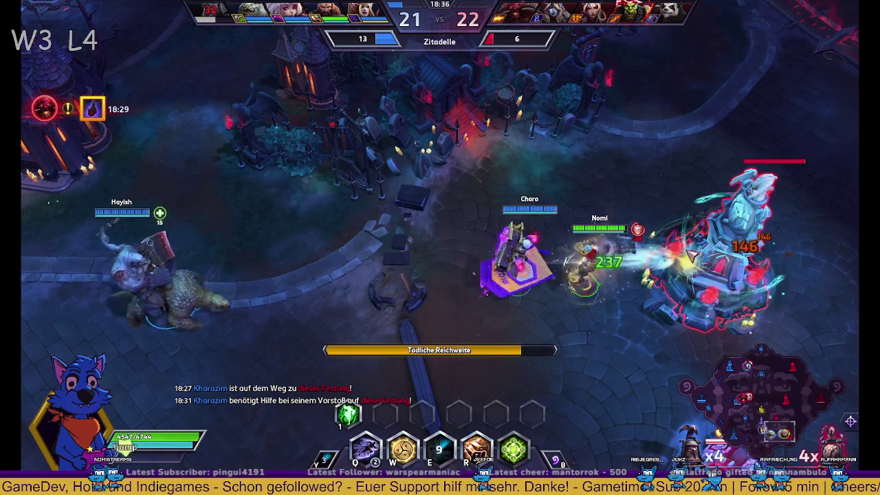
key(space)
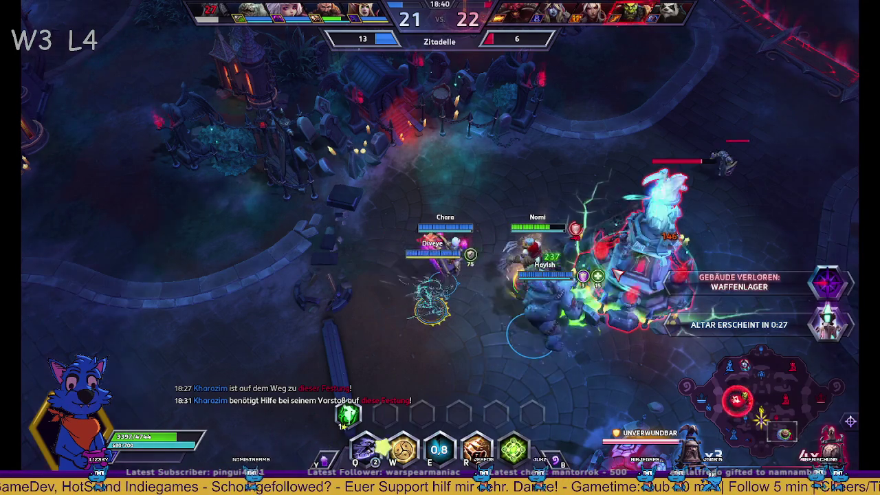
key(w)
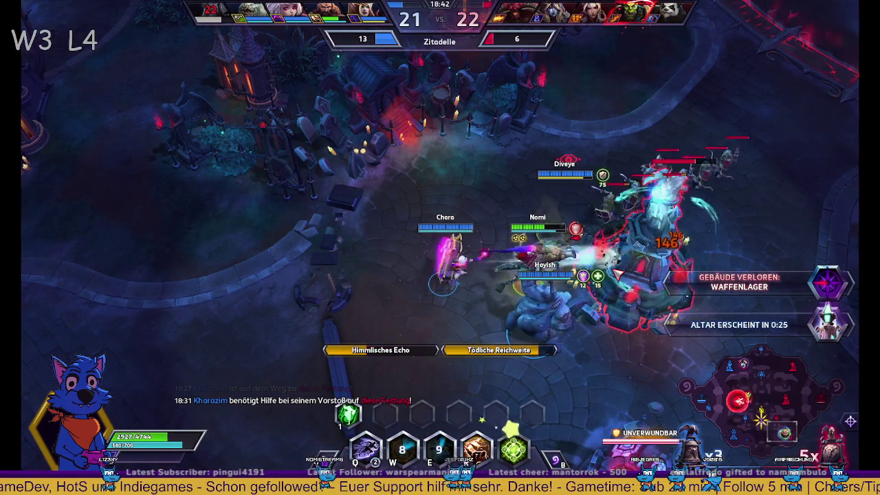
key(space)
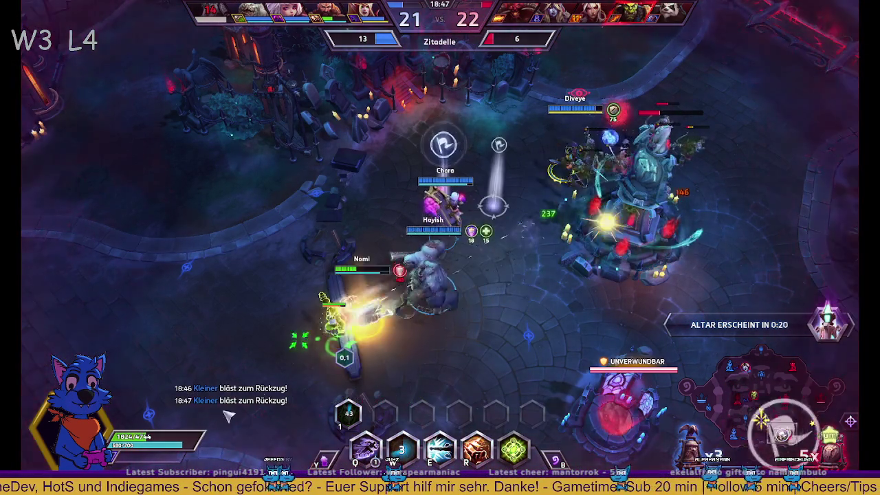
- Walk Kharazim down-left with the team and heal nearby allies with W
right_click(306, 408)
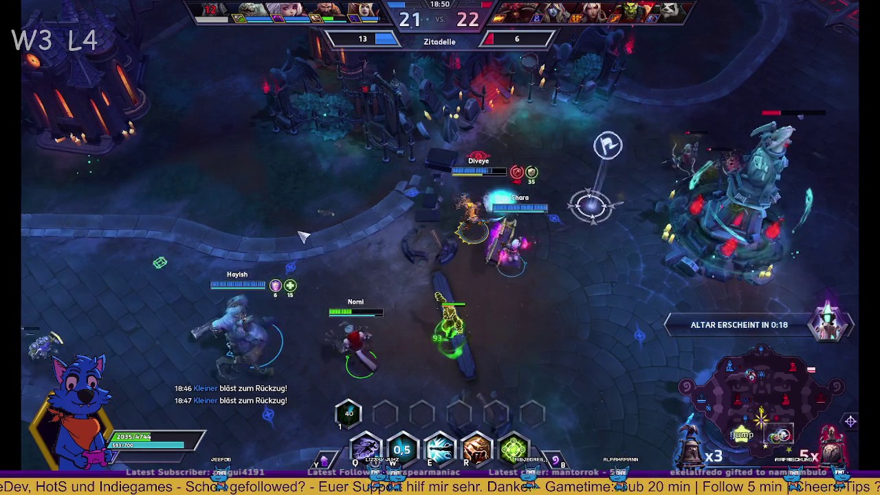
right_click(281, 229)
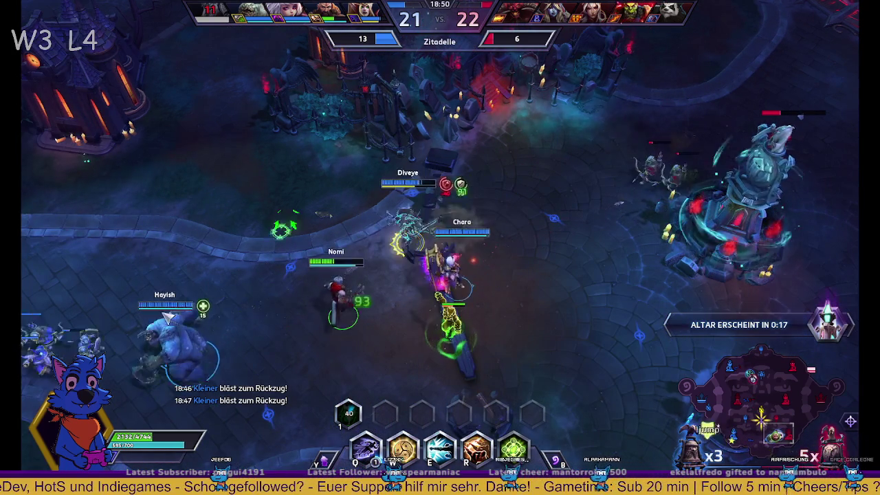
key(w)
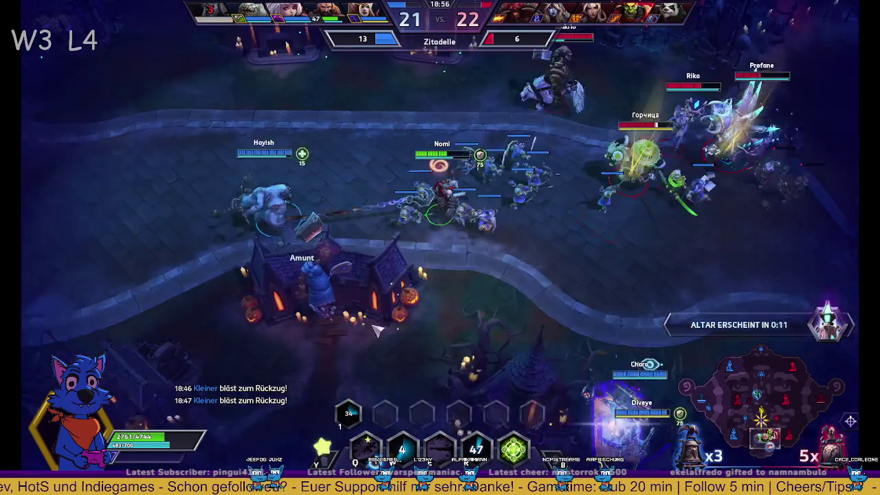
- Move Kharazim left, mount up, and ping Schlag der Sieben Fäuste's cooldown to the team
right_click(221, 232)
right_click(81, 295)
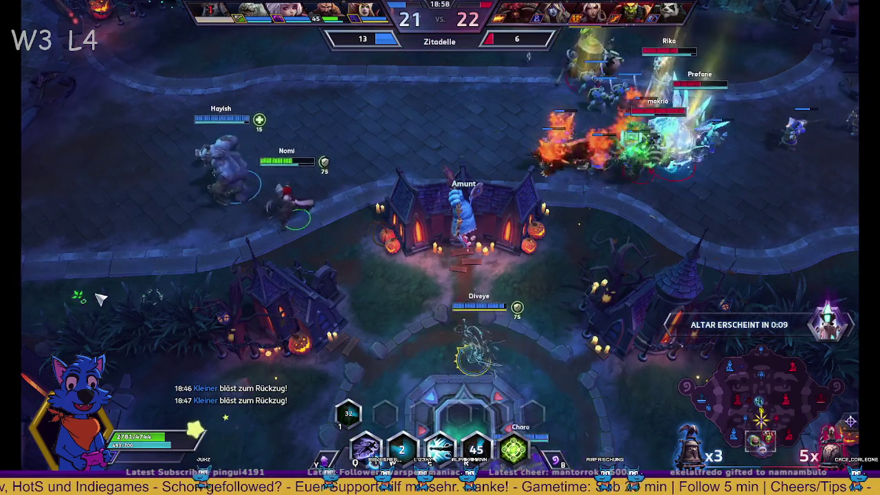
right_click(111, 242)
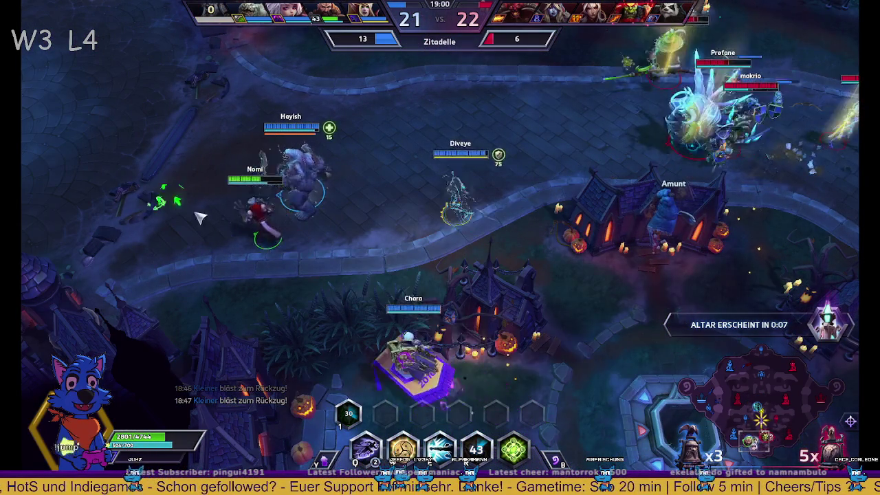
key(space)
key(z)
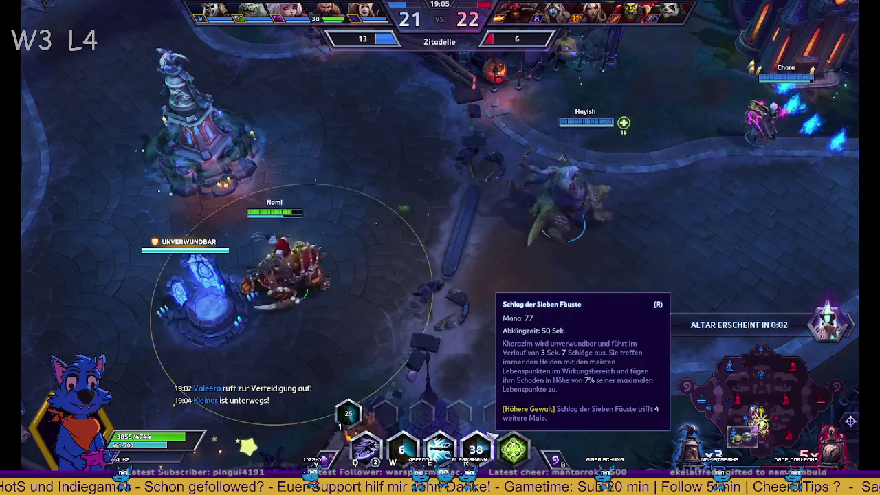
alt+click(475, 449)
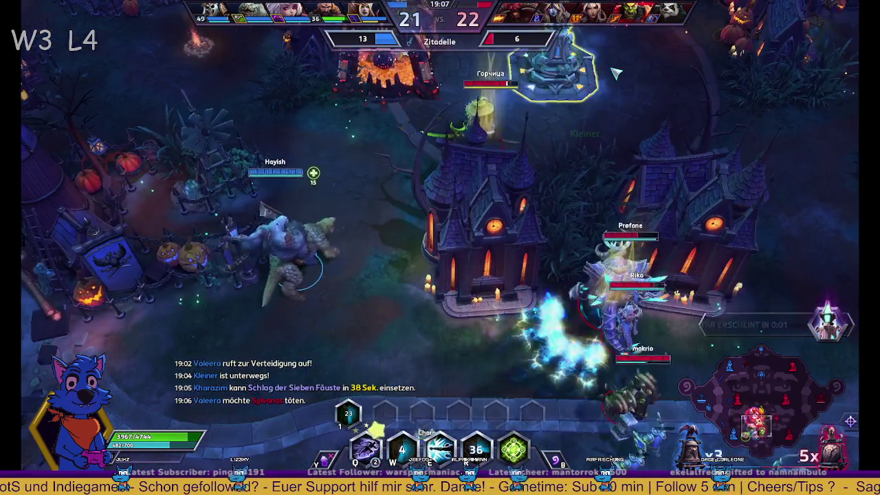
mouse_move(454, 4)
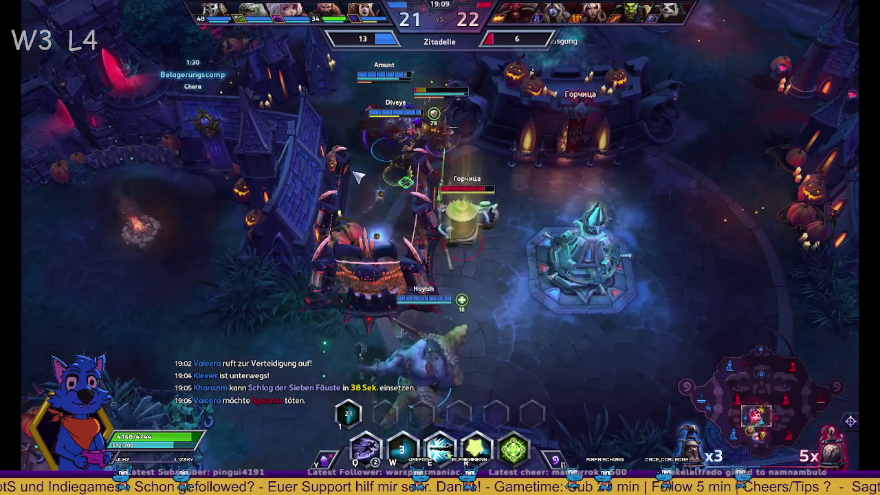
key(space)
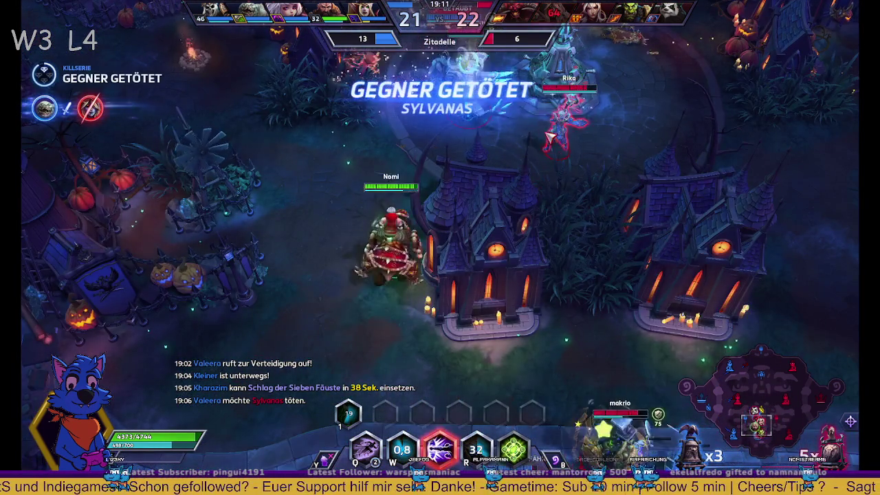
- Push toward the enemies using Tödliche Reichweite, heals, the heroic ability and the trait
key(e)
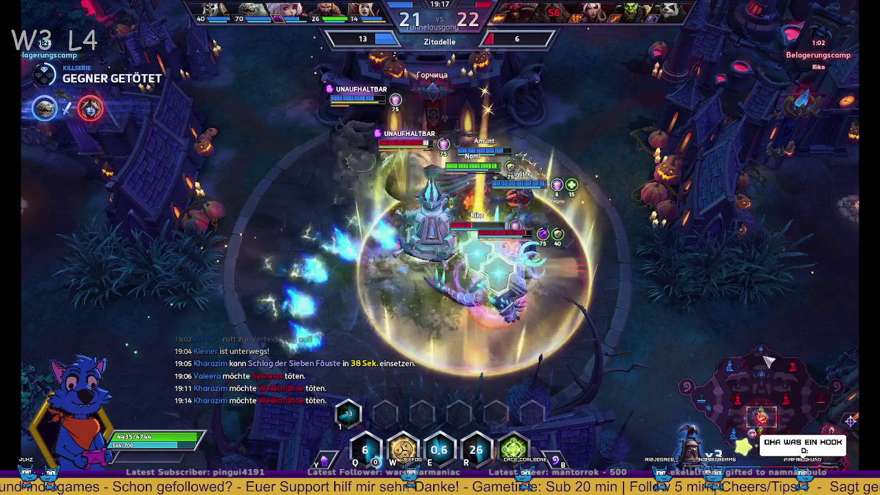
right_click(691, 306)
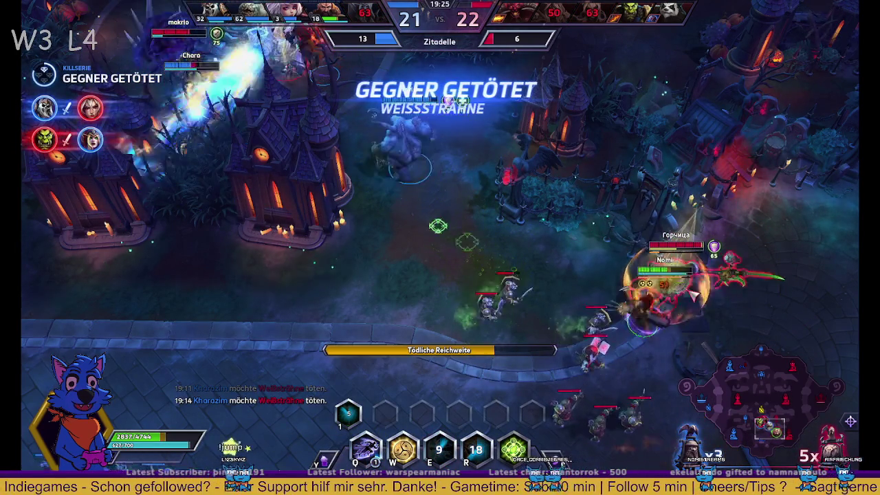
key(w)
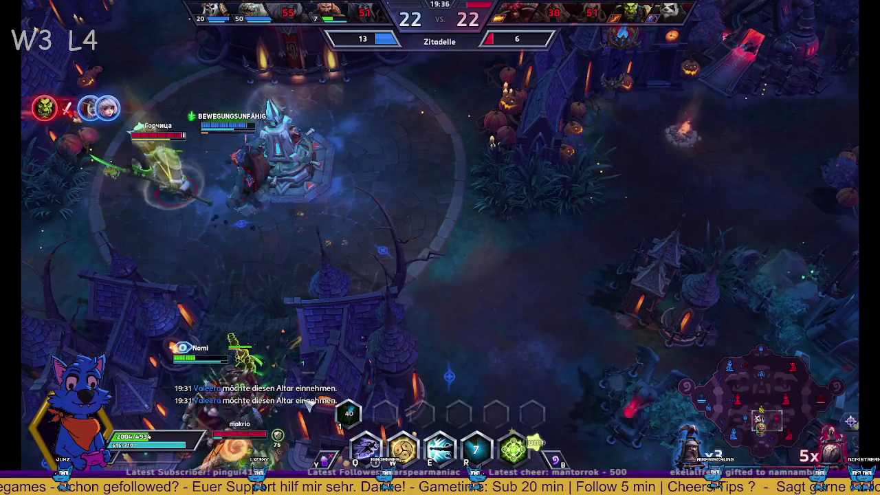
key(e)
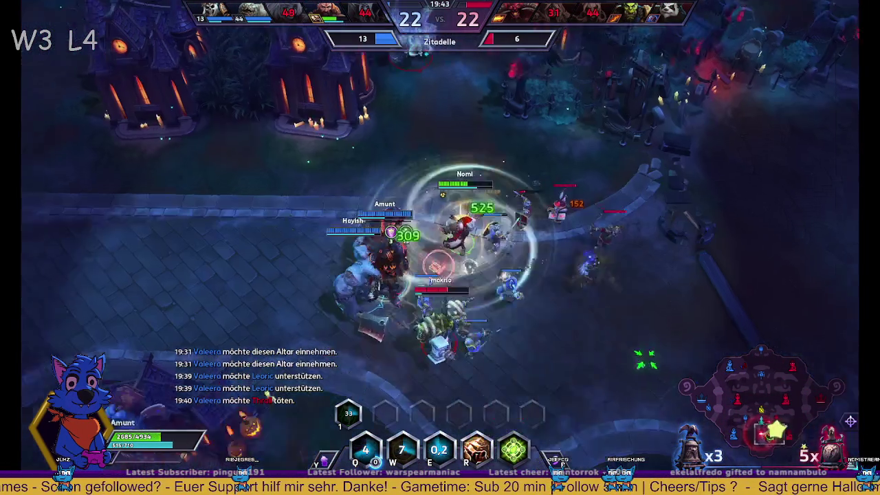
key(r)
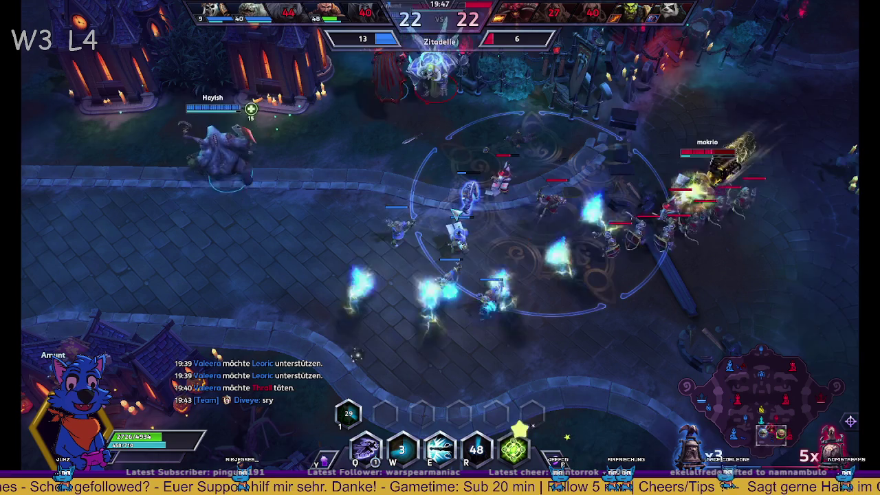
key(d)
- Reposition beside the fight, then retreat Kharazim up-left
right_click(426, 275)
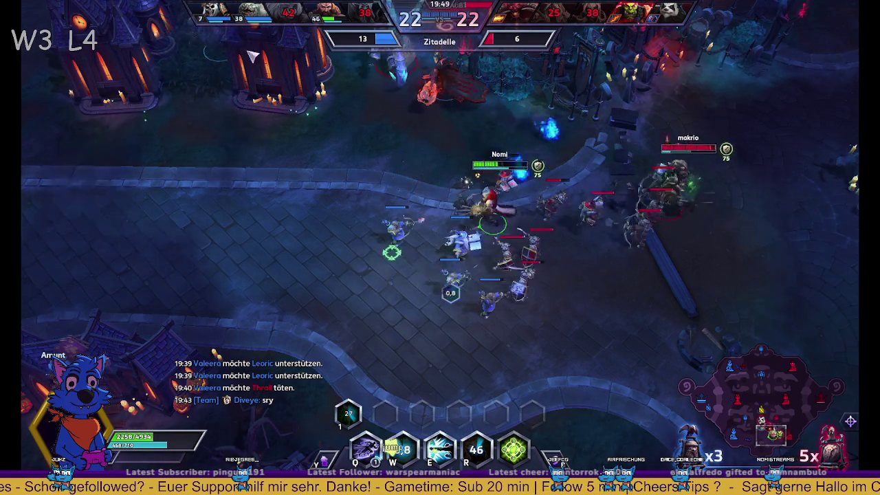
right_click(130, 239)
right_click(82, 256)
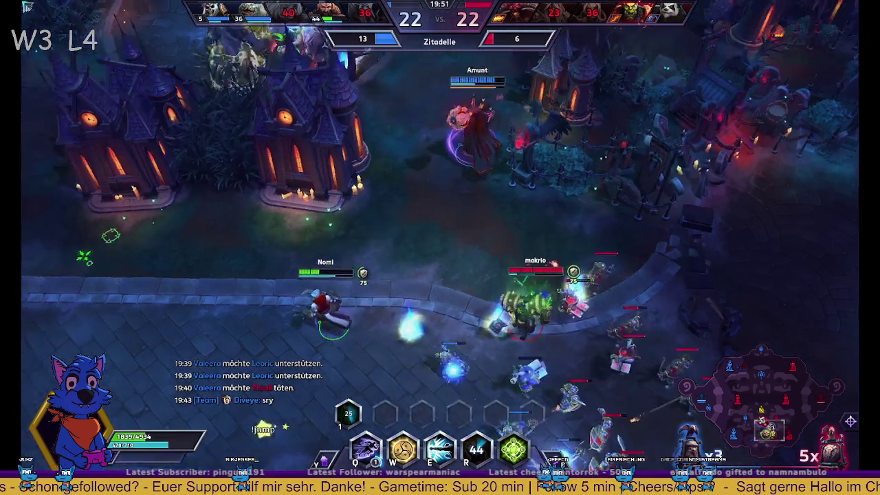
right_click(141, 331)
right_click(167, 301)
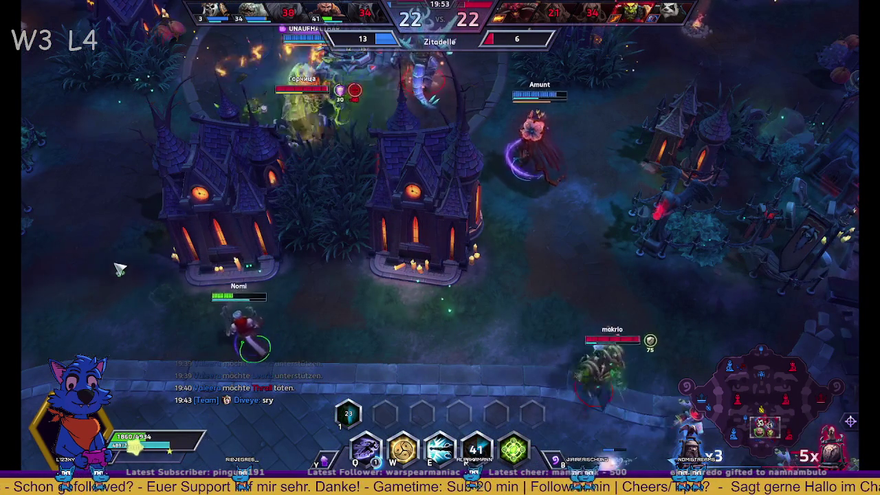
right_click(117, 247)
- Dash back in with E, W, Q and the trait, then retreat down-left until killed
key(e)
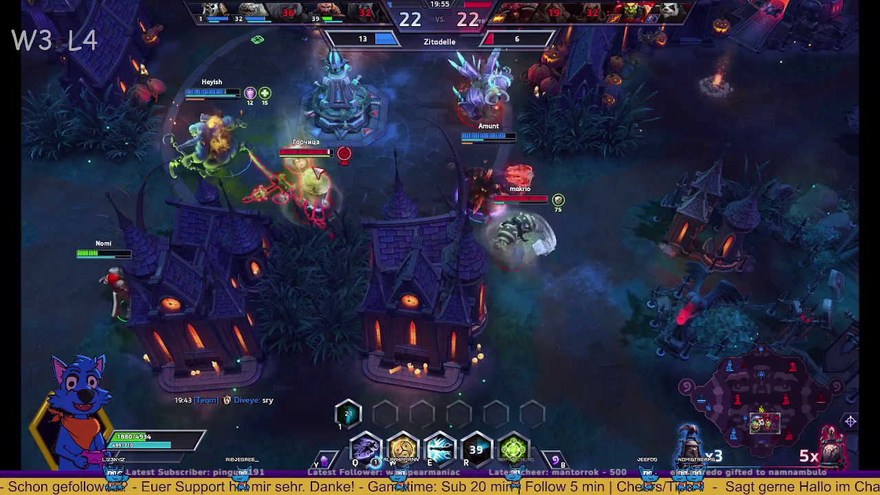
key(w)
key(q)
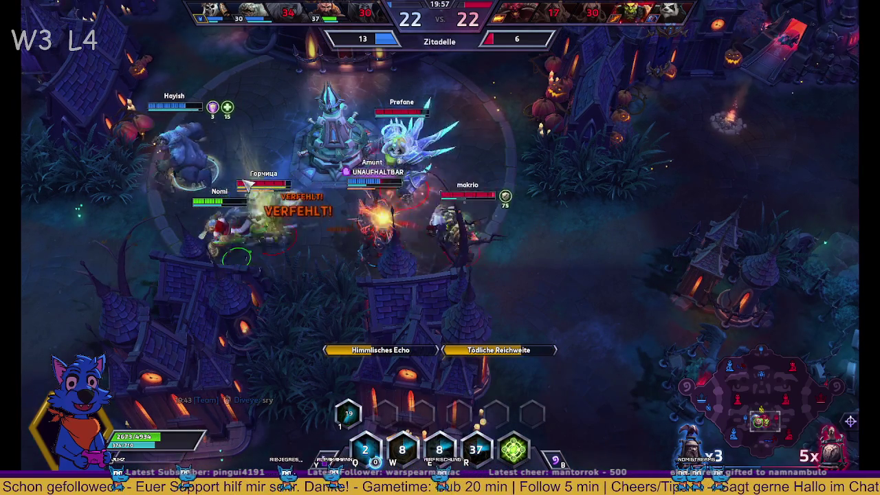
key(d)
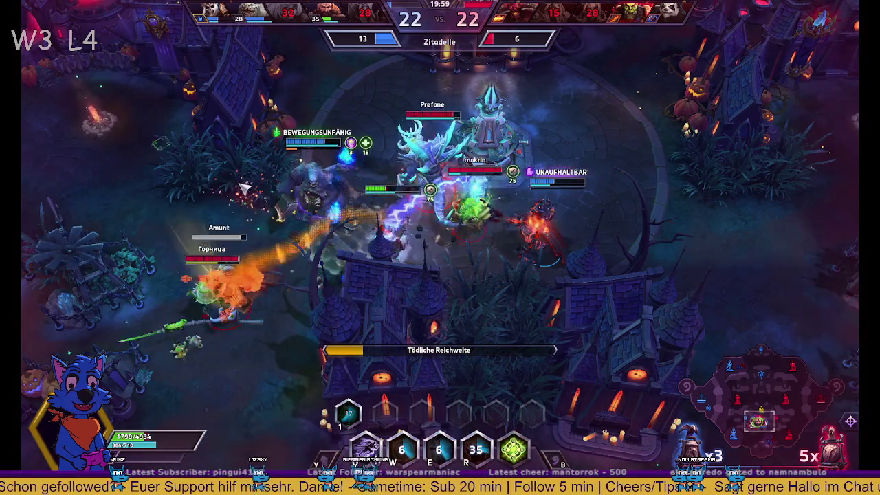
right_click(193, 392)
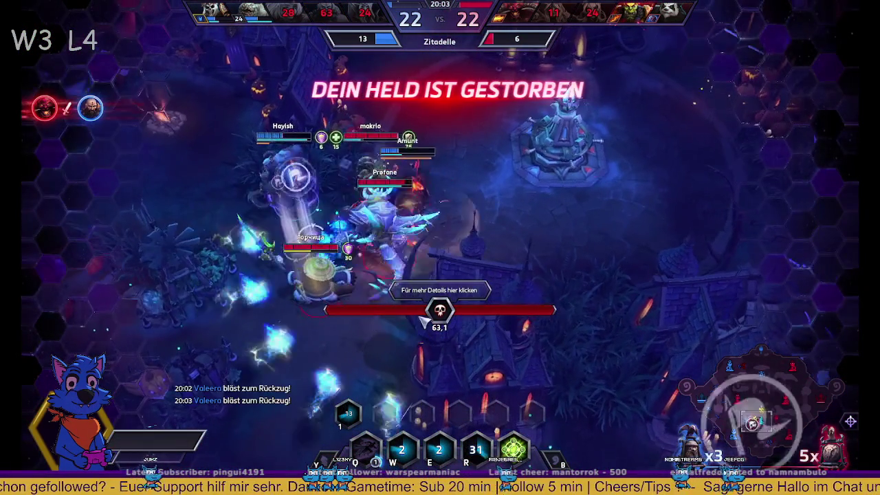
- Check the scoreboard, then scout Hayish's area and the fight near the tower on the minimap
key(Tab)
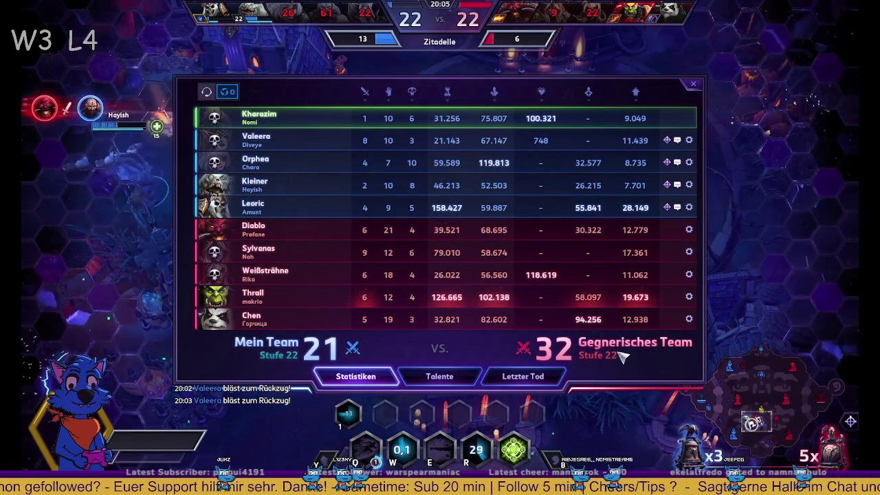
key(Tab)
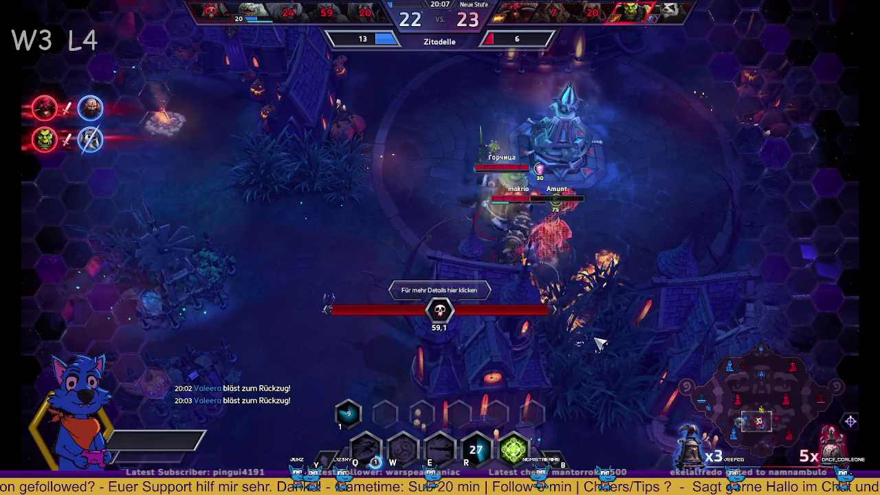
alt+click(739, 402)
key(Down)
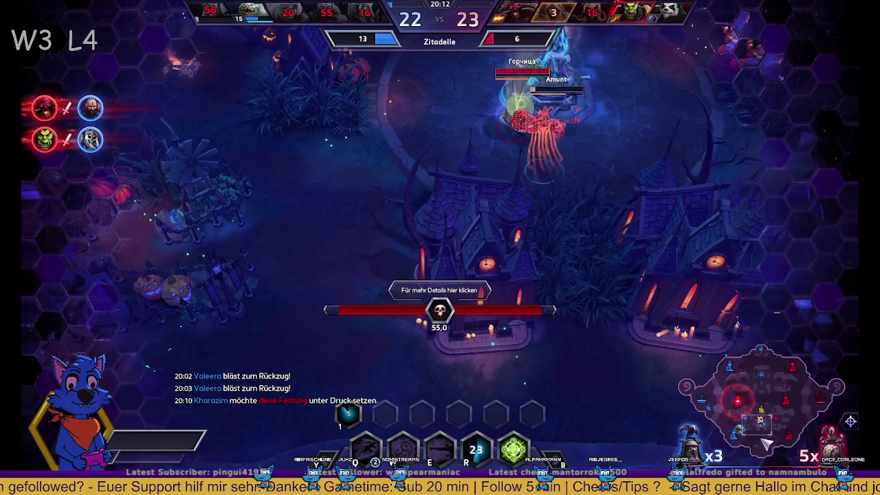
click(747, 427)
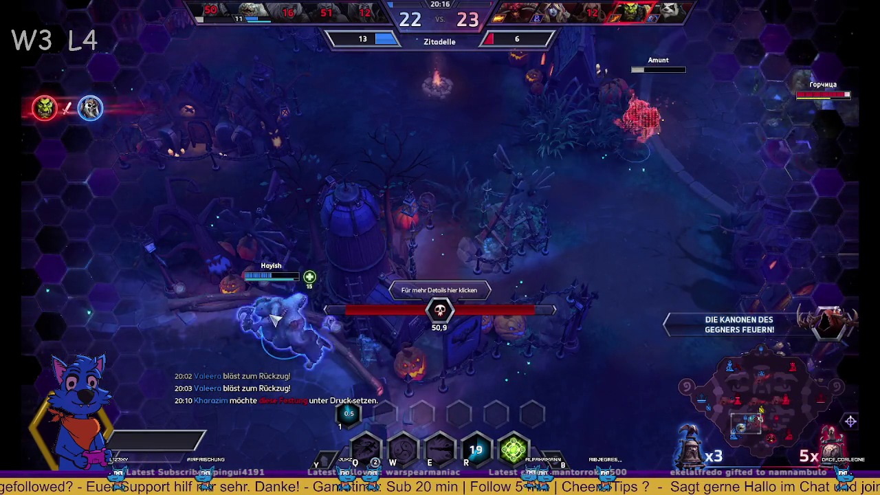
key(Down)
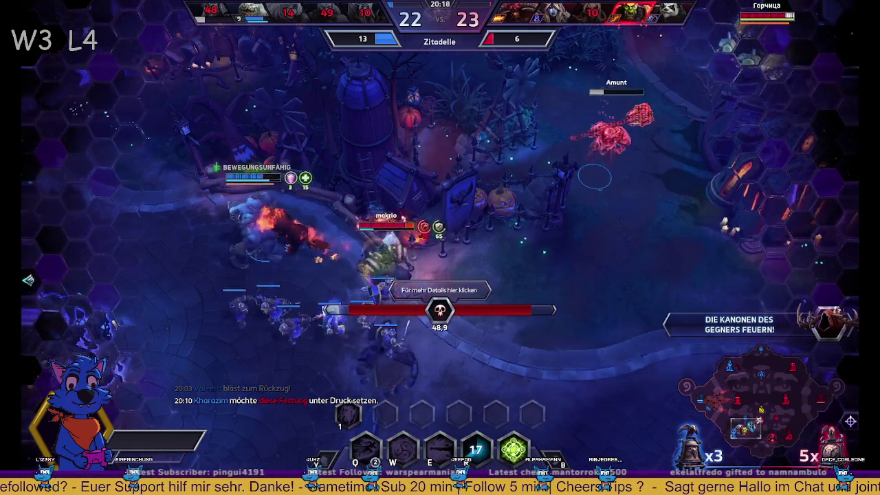
key(Left)
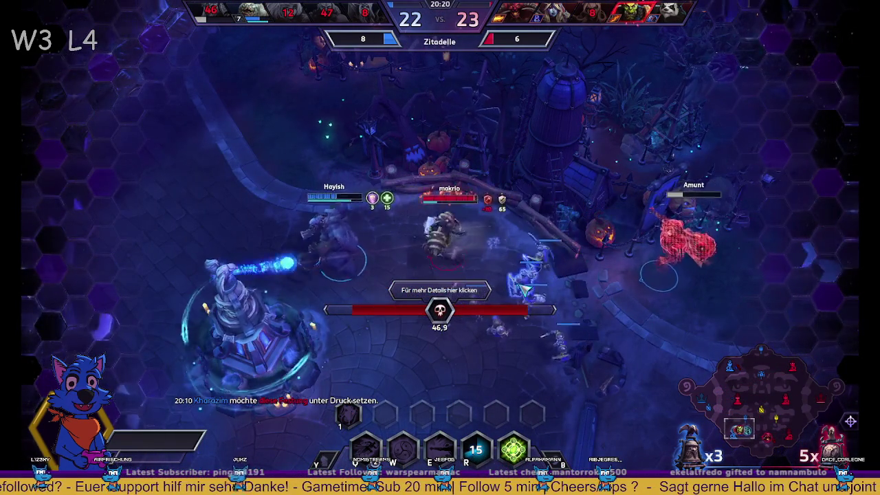
key(Left)
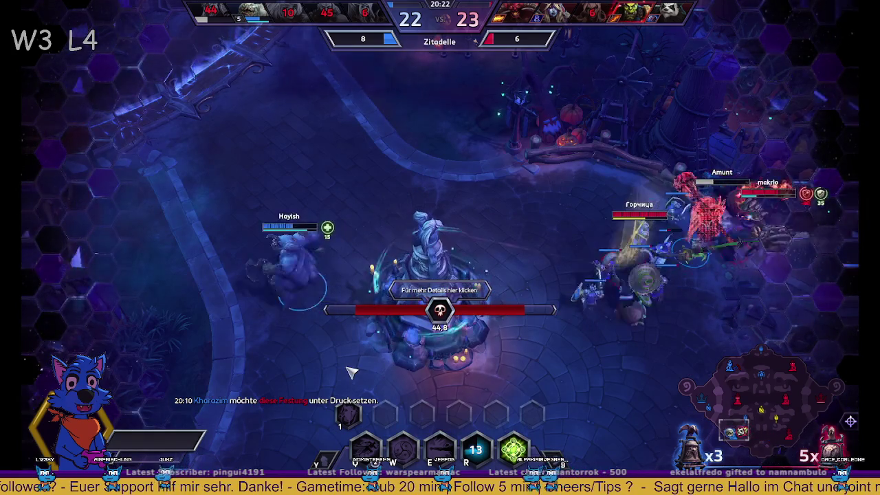
key(Up)
key(Right)
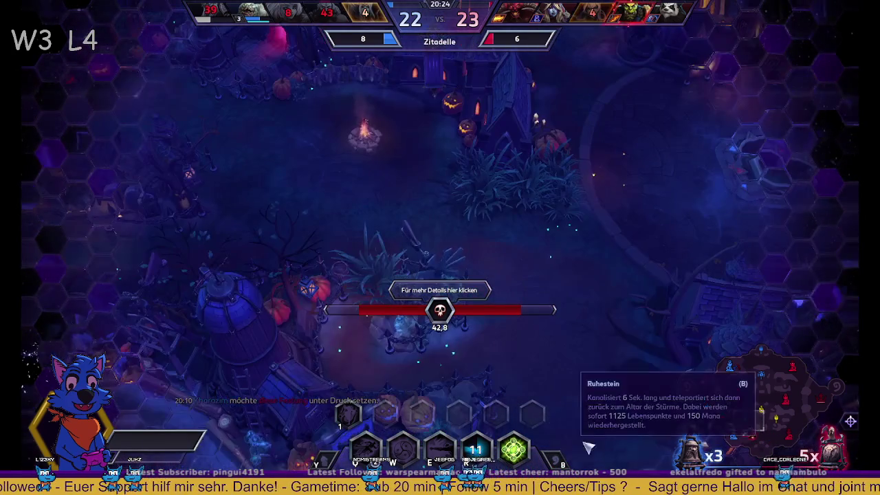
key(Down)
key(Right)
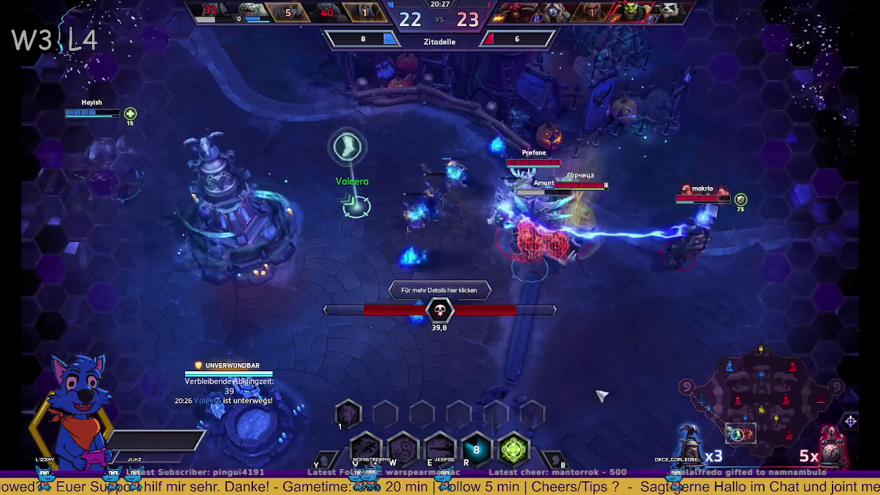
- Keep scouting the tunnel exit and the tower fight while waiting to respawn
key(Left)
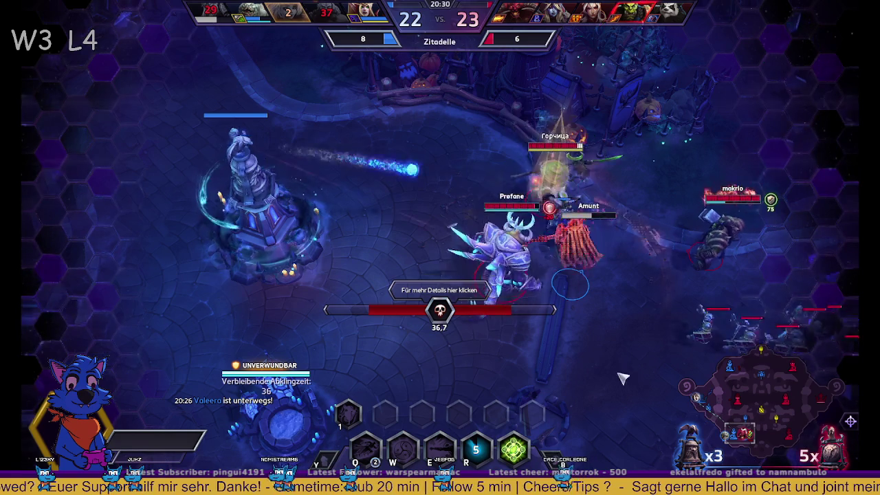
click(762, 418)
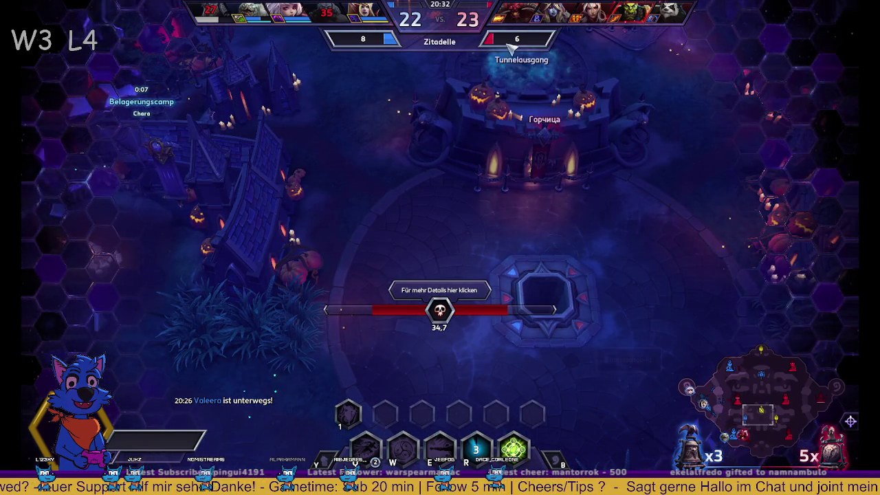
key(Right)
key(Left)
key(Up)
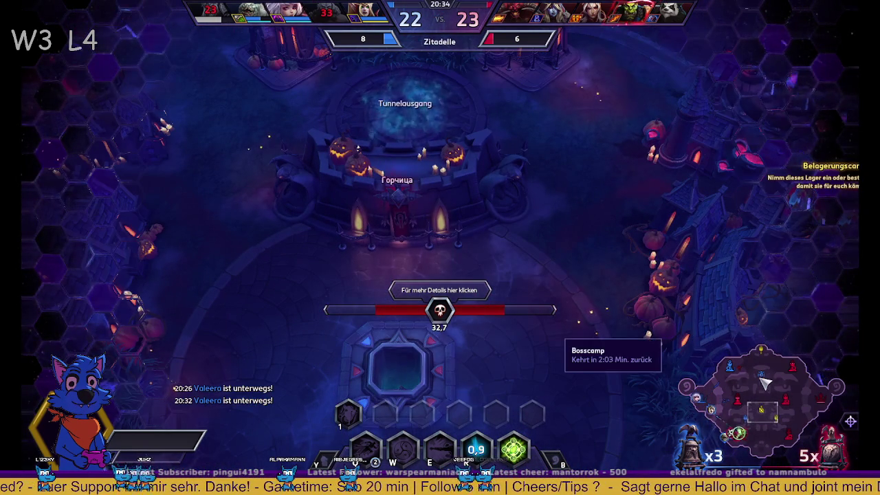
click(741, 434)
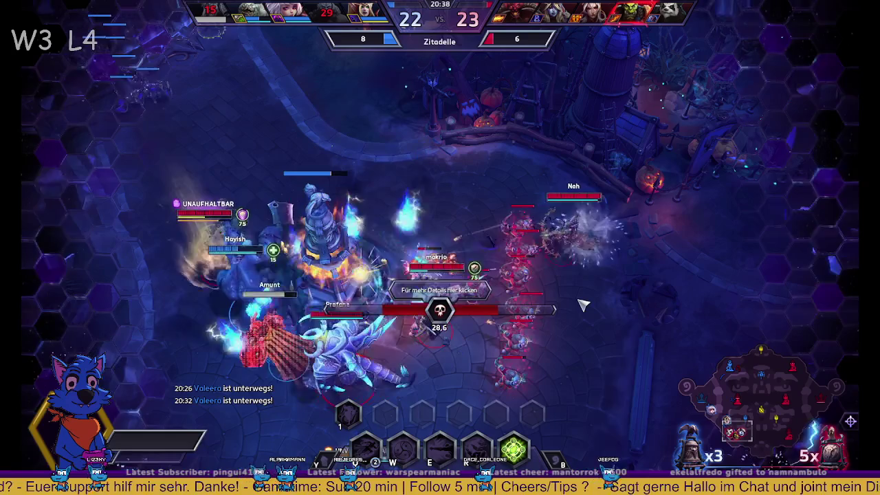
key(Down)
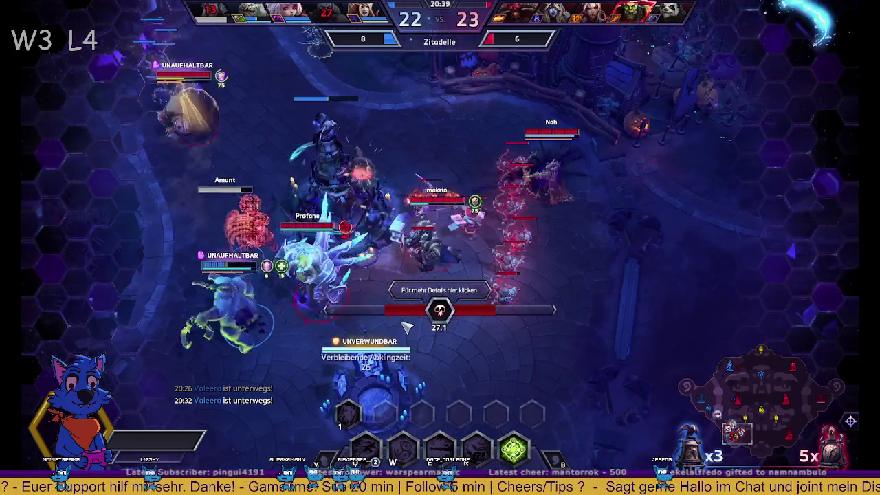
key(Left)
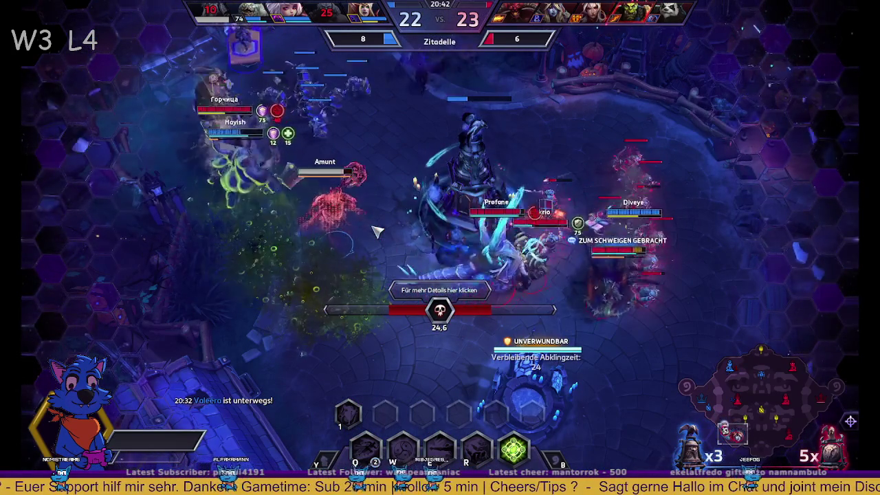
key(Right)
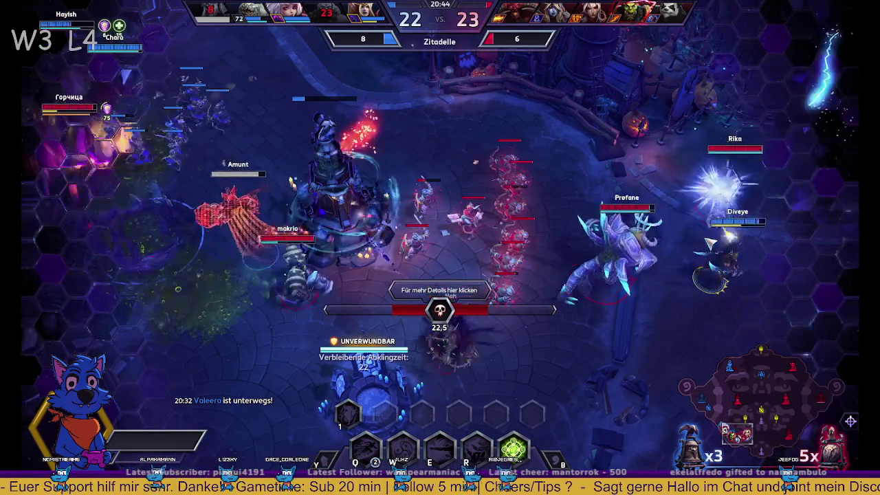
- Send 'get 5' and 'dont let em snowball' in team chat
key(Return)
text(dpmt)
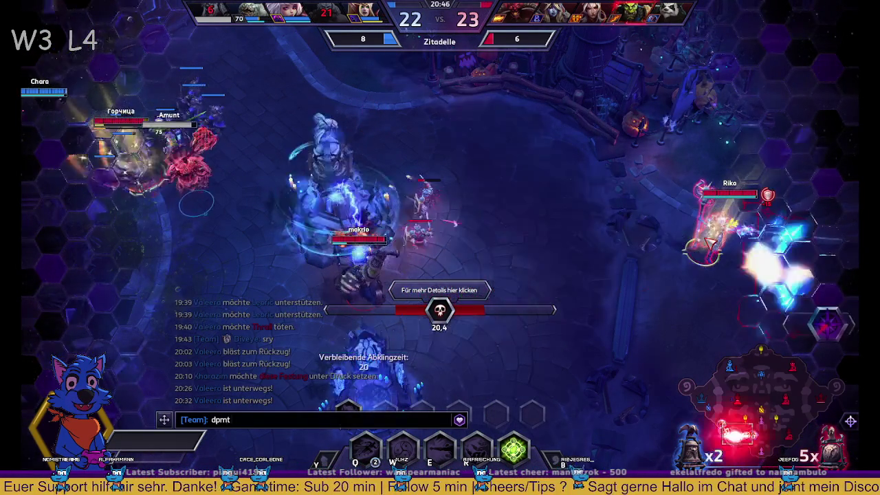
key(BackSpace)
key(BackSpace)
key(BackSpace)
key(Escape)
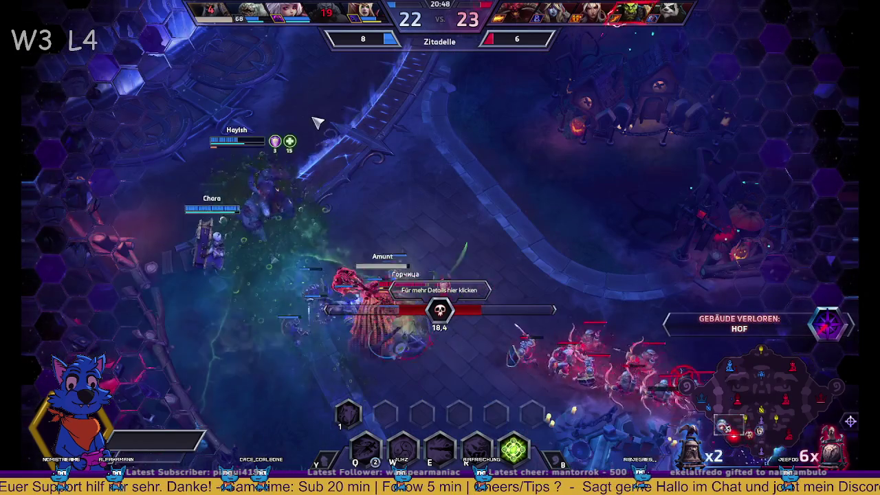
key(Return)
text(get 5)
key(Return)
key(Return)
text(dont let em snowba)
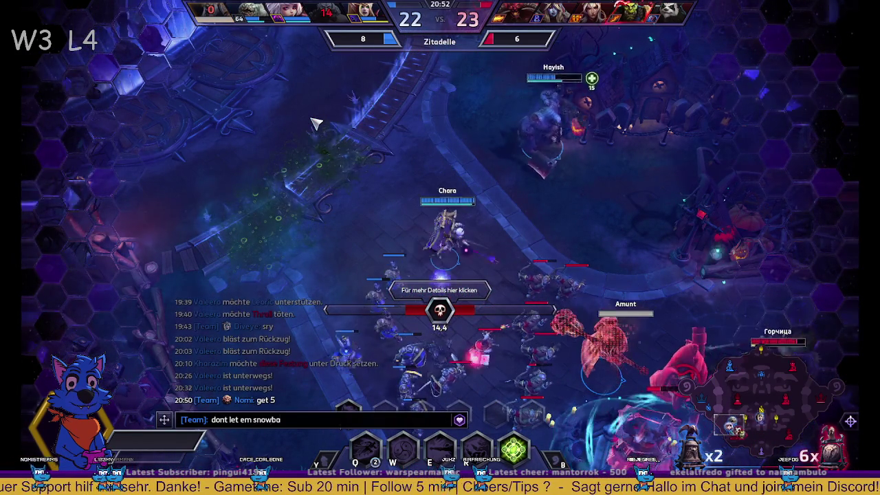
text(ll)
key(Return)
- Check the siege camp area, start another chat message, and walk the respawned hero out of base
click(759, 398)
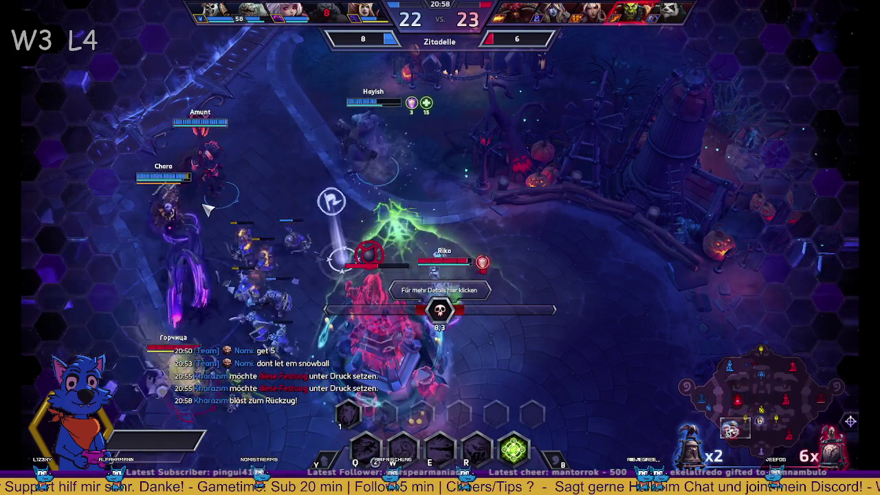
key(Return)
text(get)
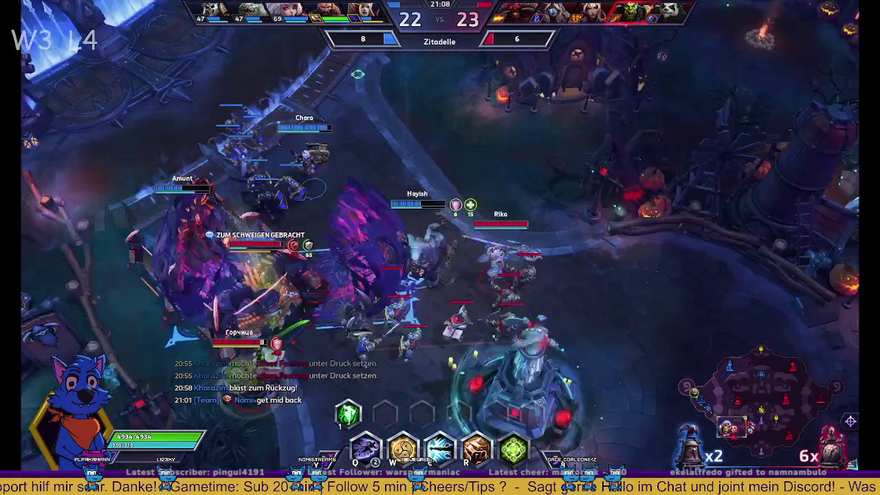
right_click(482, 75)
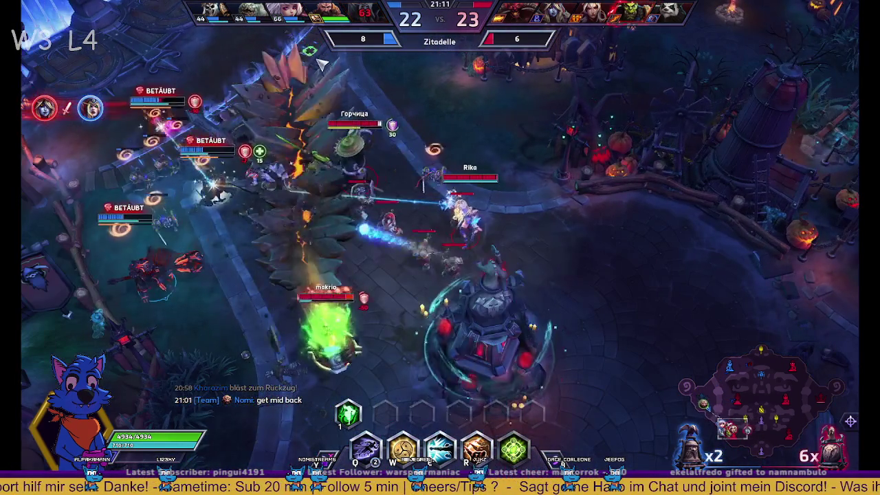
- Walk Kharazim up-left to the mid tower, dash onto it with E, then retreat
right_click(192, 141)
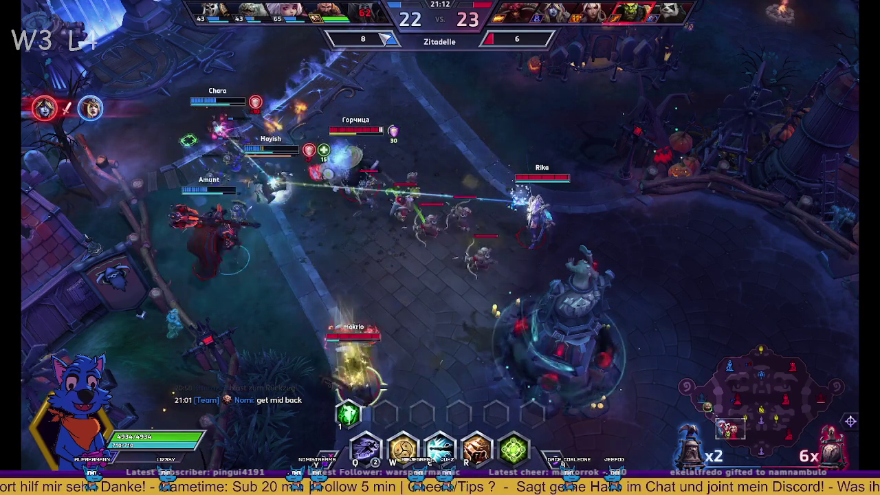
right_click(334, 108)
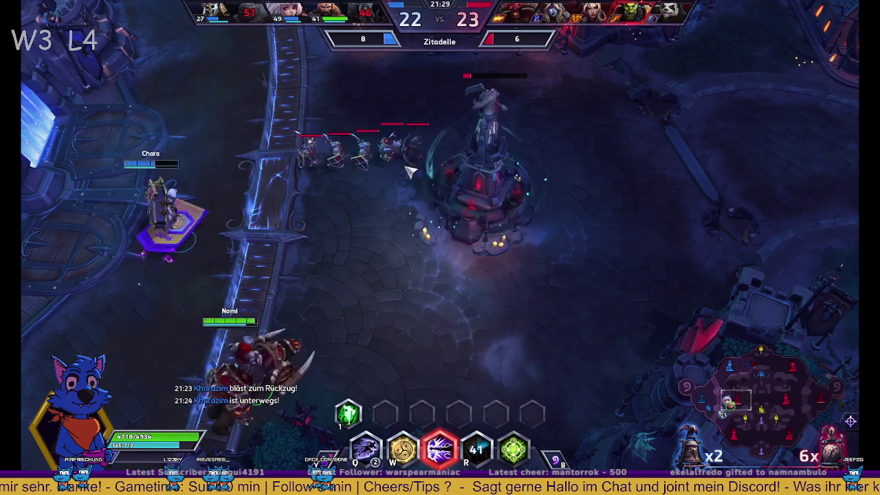
key(e)
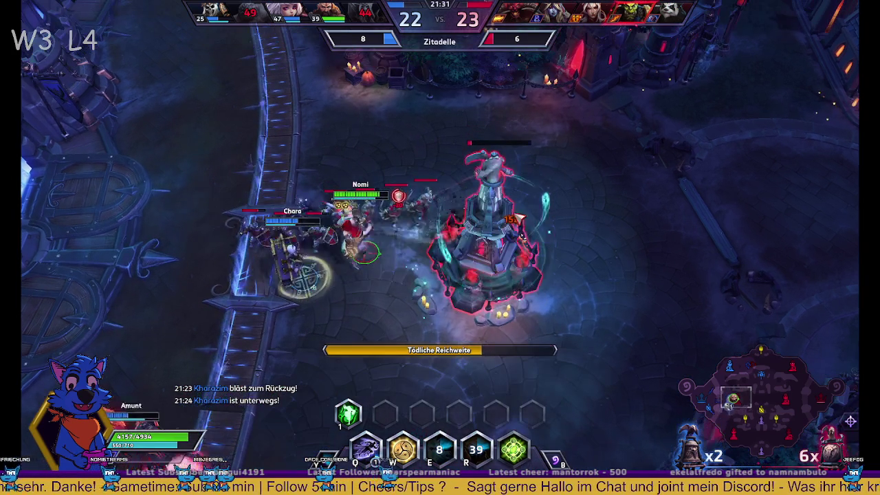
right_click(196, 274)
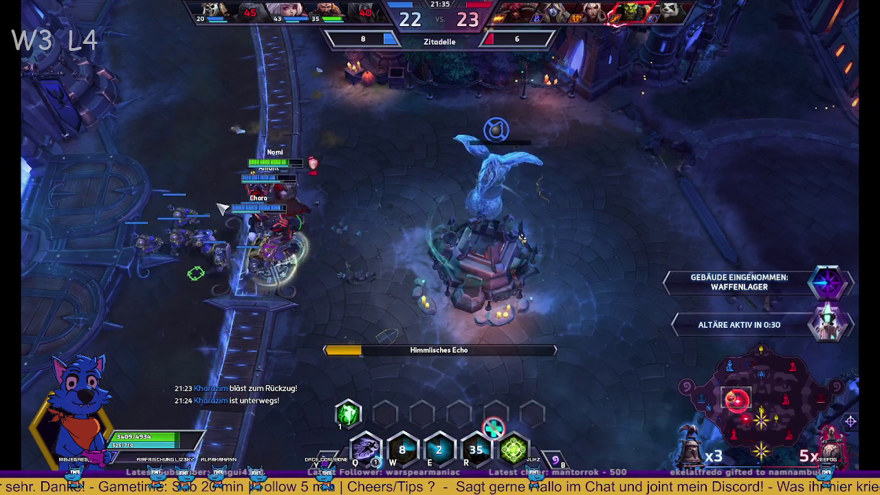
- Move Kharazim up the bridge into the altar fight and hit enemies with W, E, Q and 1
key(space)
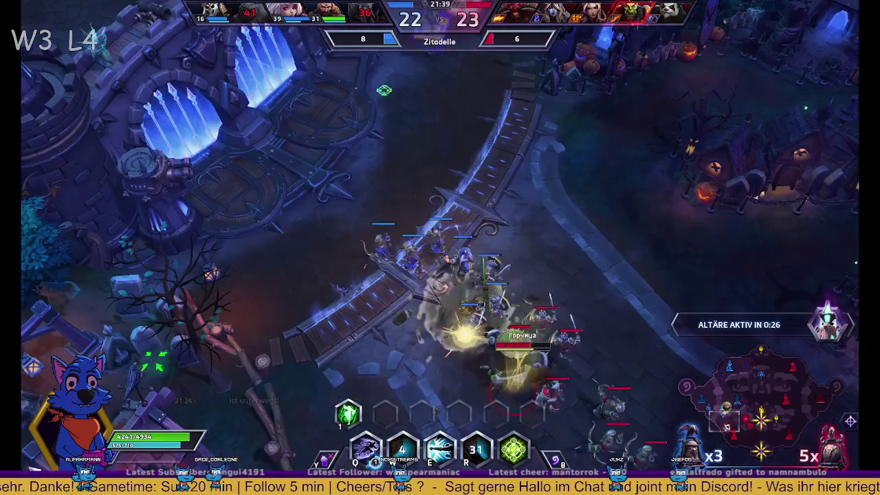
right_click(347, 135)
right_click(264, 132)
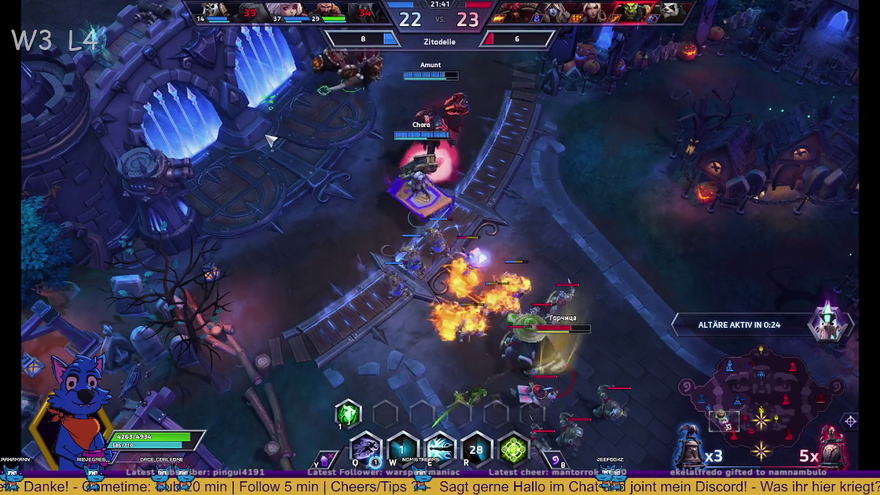
key(Return)
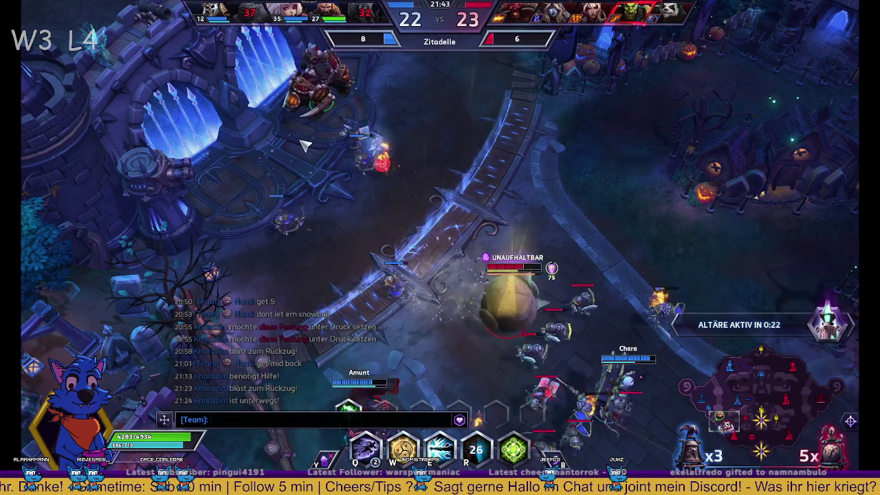
key(Escape)
key(space)
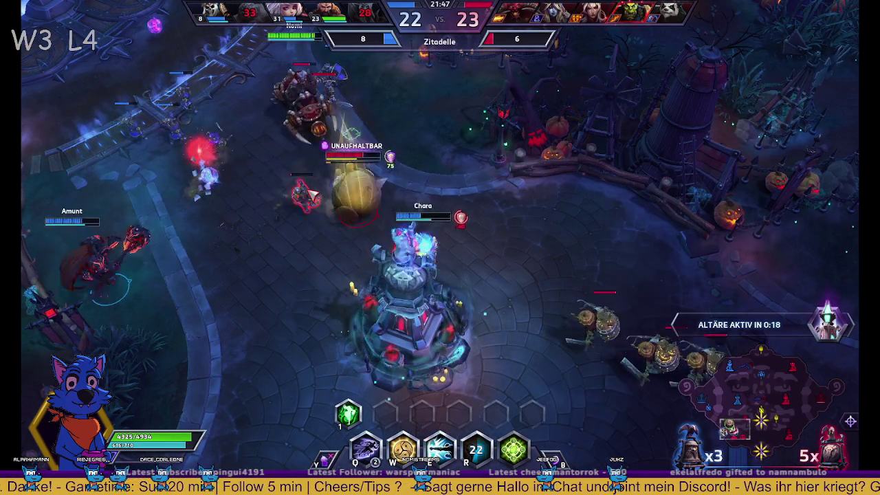
right_click(536, 198)
key(w)
key(e)
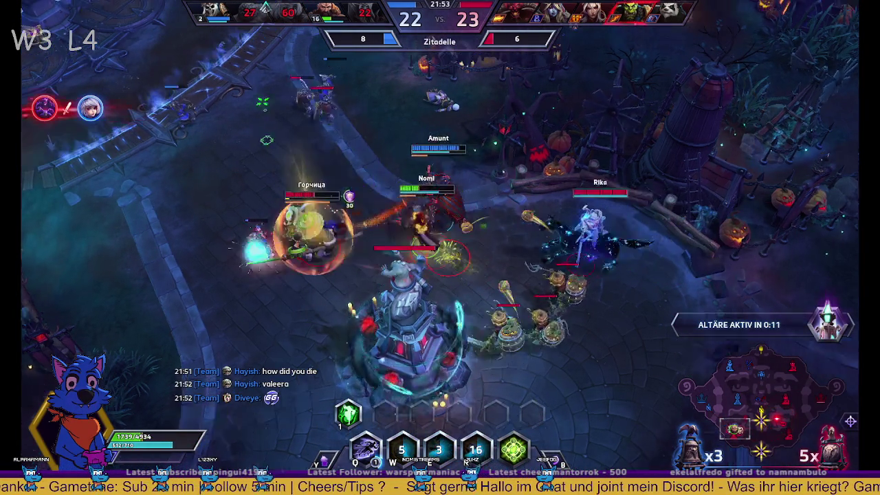
key(q)
key(1)
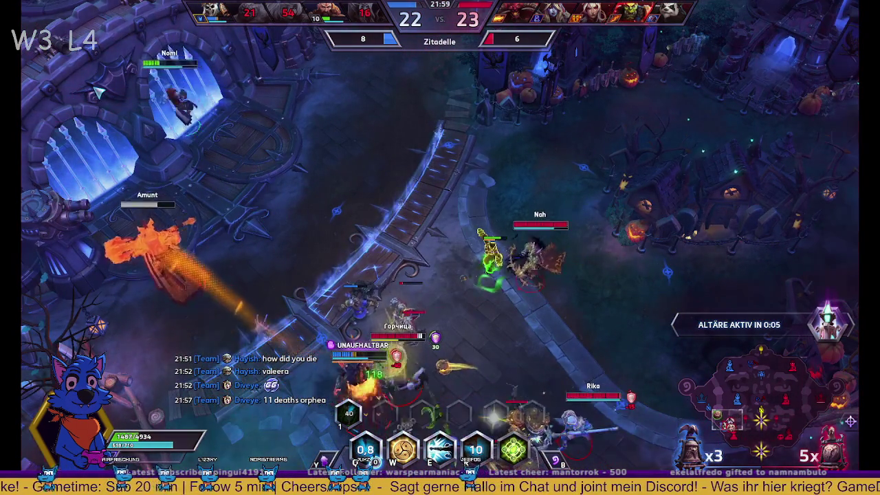
- Reply 'no clue why you brawled 4on5 under "their' in chat, finish Sylvanas, and view the core
key(Tab)
key(Return)
text(no)
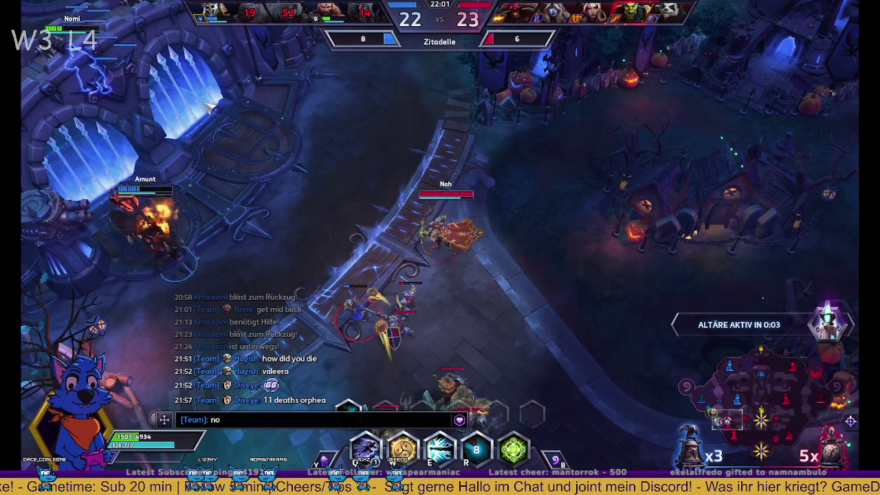
text( clue why you br)
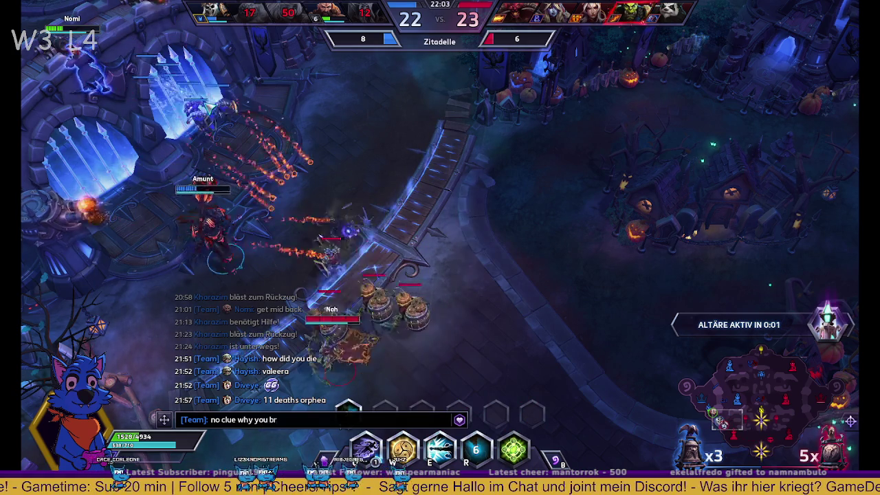
text(awled 4on5 u)
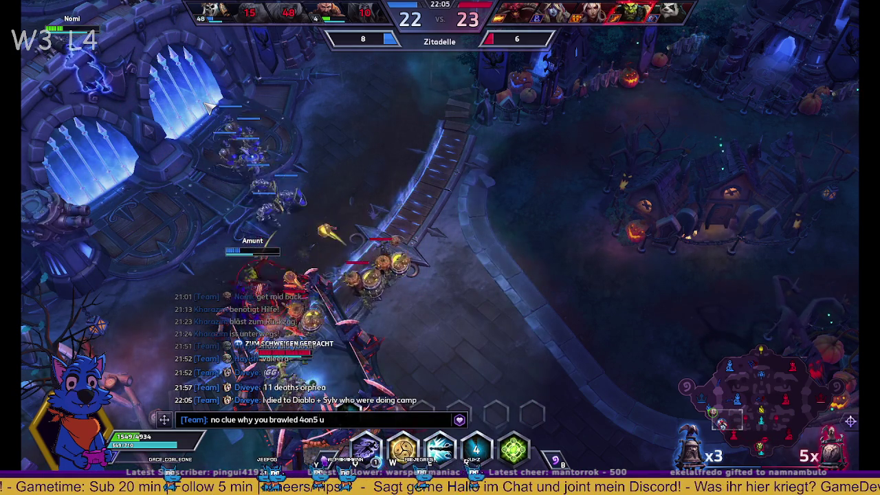
text(nder "th)
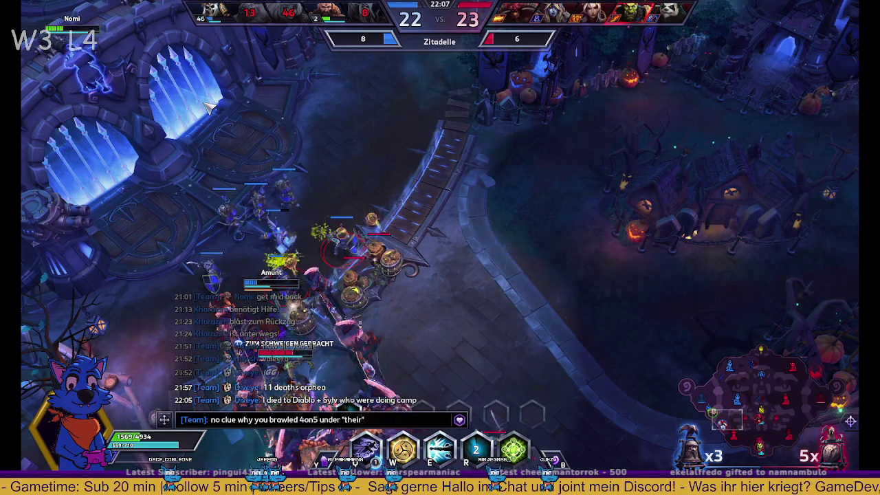
text(eir)
key(Return)
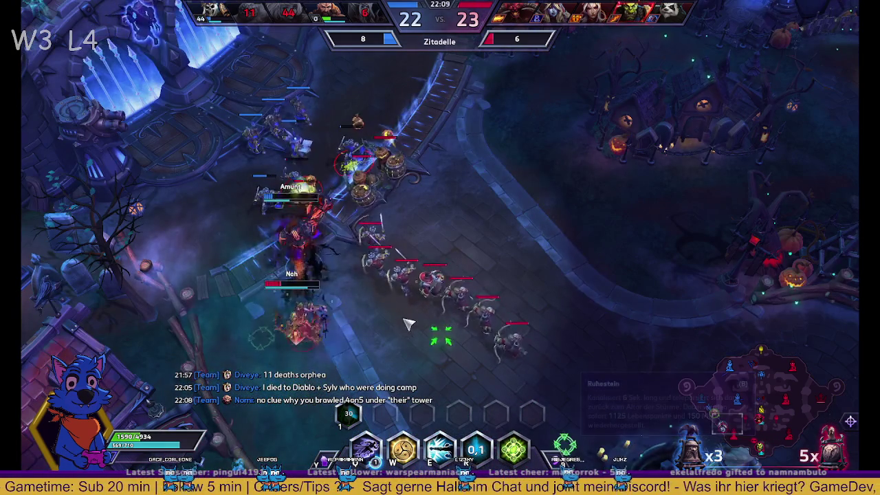
key(w)
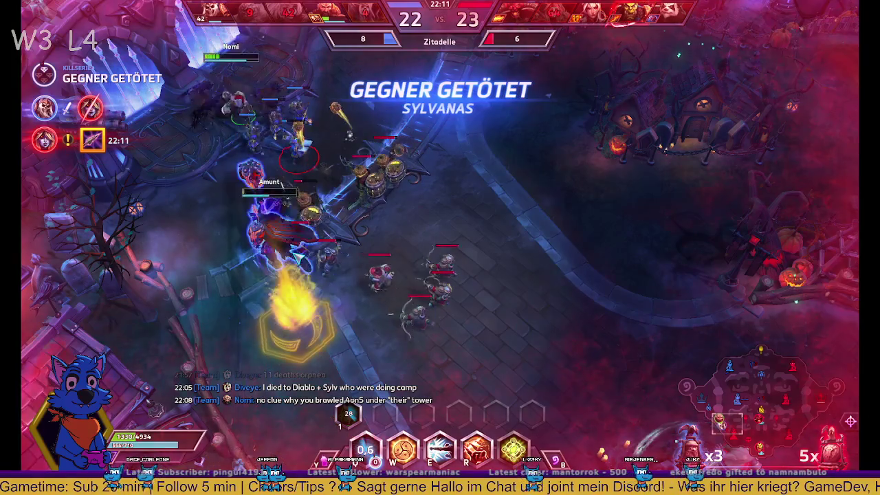
key(e)
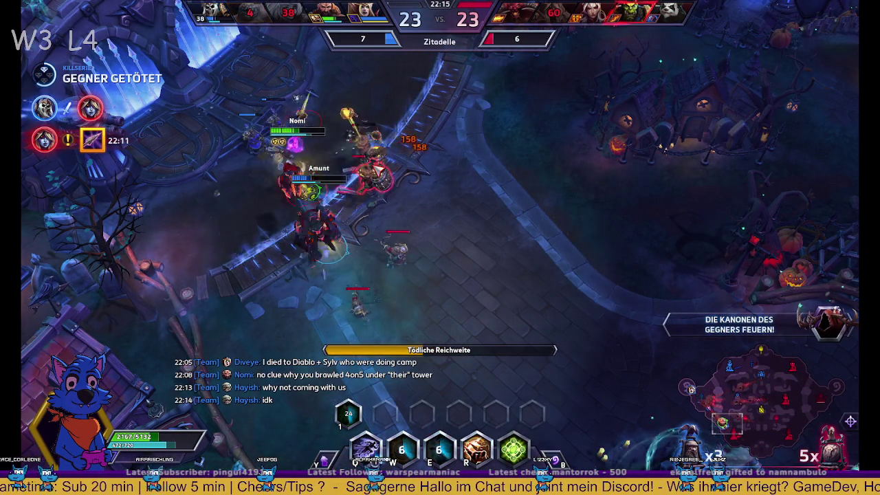
key(Left)
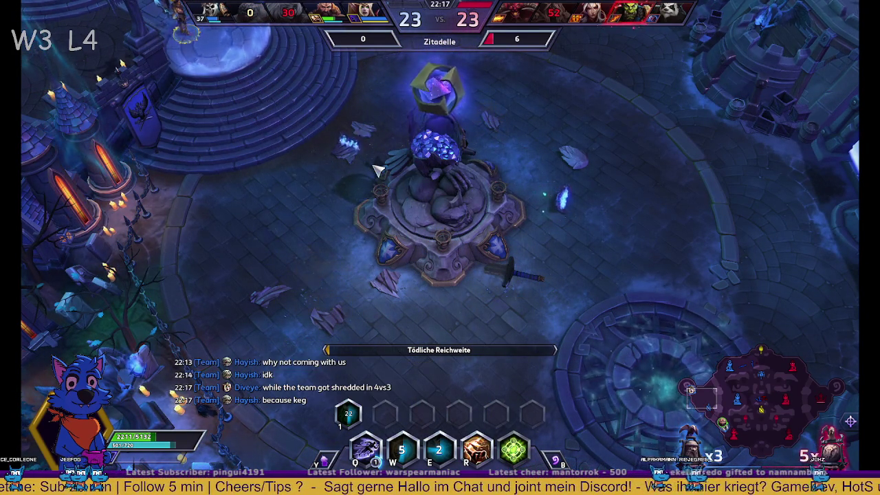
key(Return)
- Send 'l was deadhey while u dived behidn em' to team chat after the loss
text(in 4)
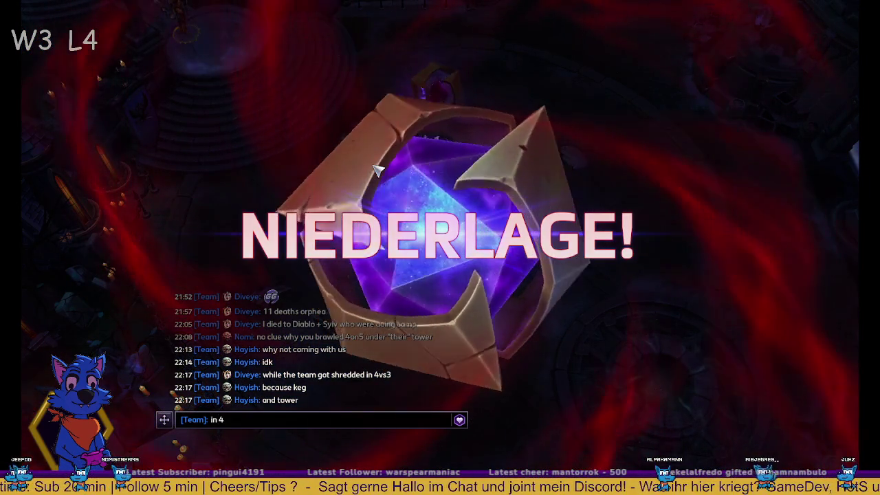
key(BackSpace)
key(BackSpace)
key(BackSpace)
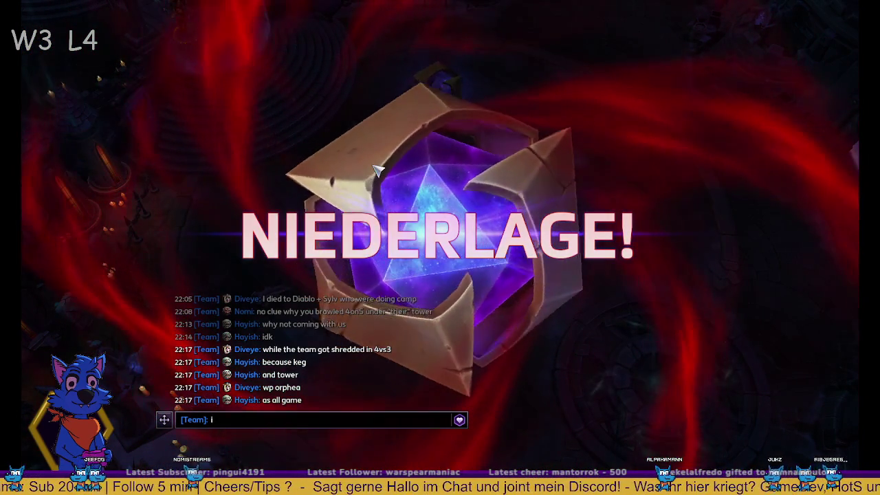
text(l was dead)
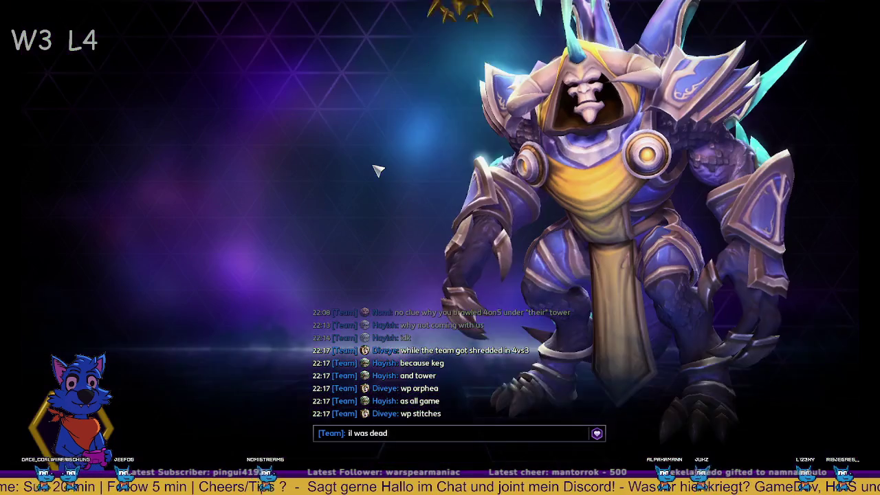
text(they)
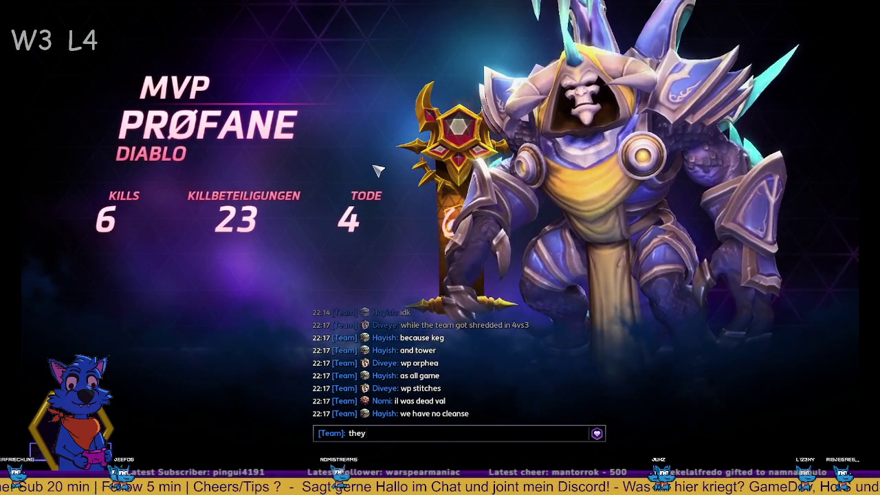
text( whi)
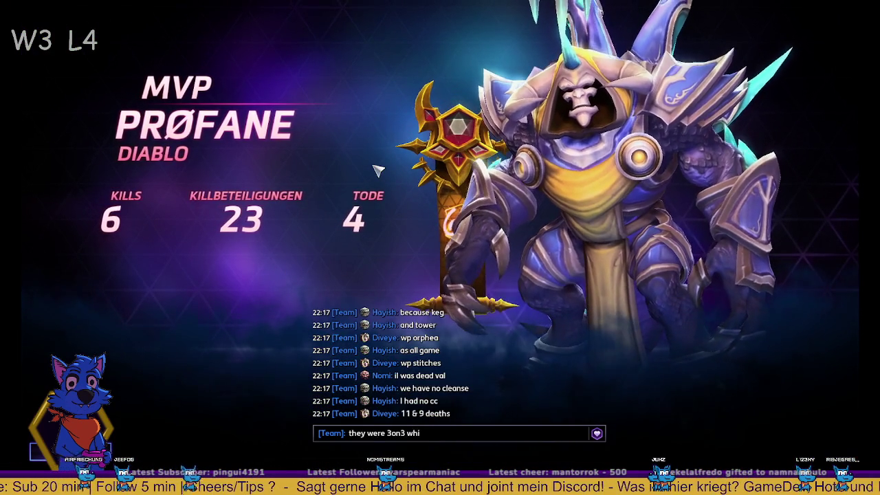
text(le u dived behidn em)
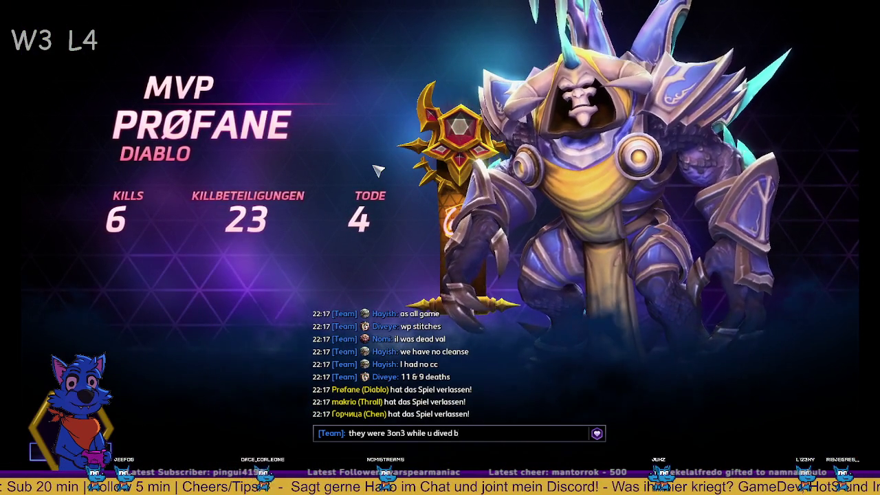
key(Return)
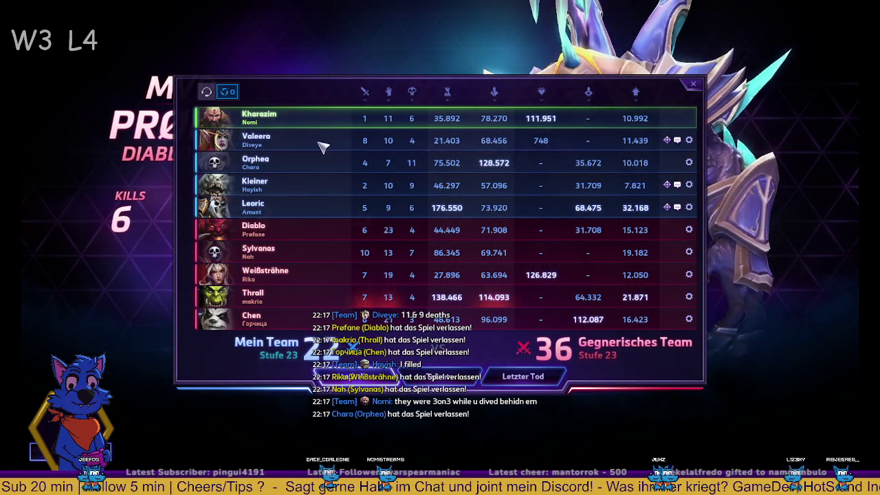
- Toggle the scoreboard to players' talents and back to stats, then close it
click(422, 379)
click(422, 379)
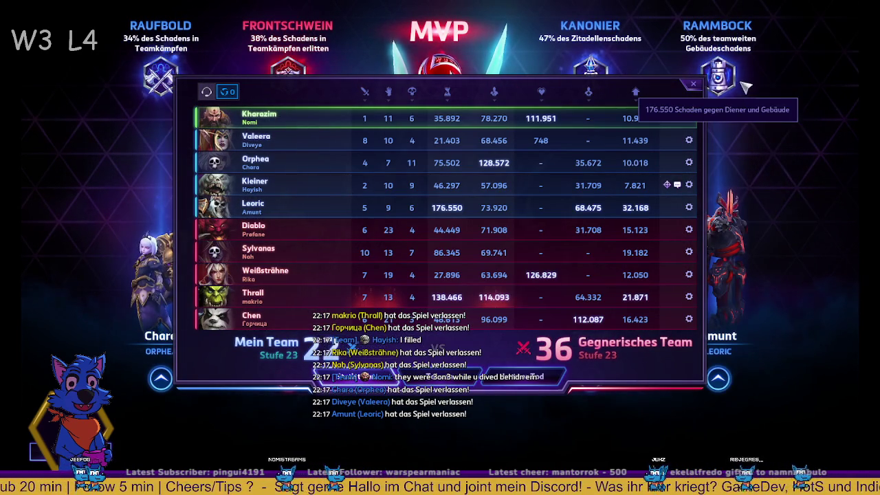
click(693, 85)
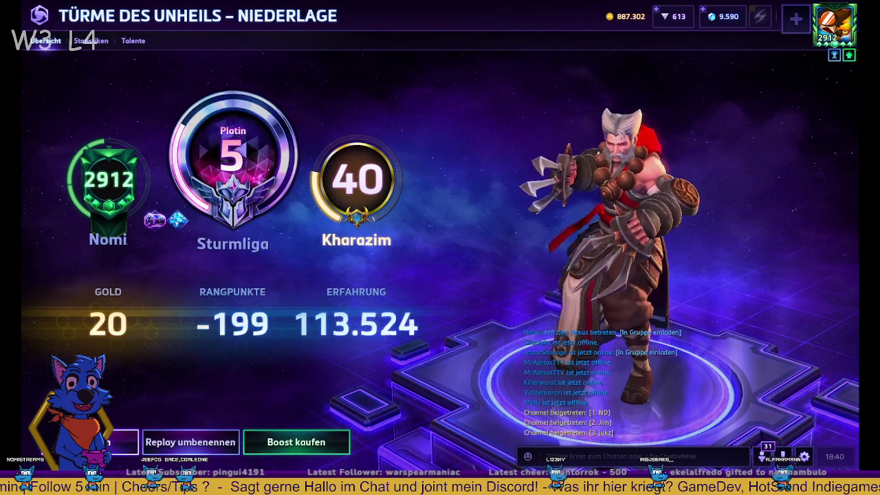
- Dismiss the post-game summary, open and close the friends list, and queue for Storm League
key(Escape)
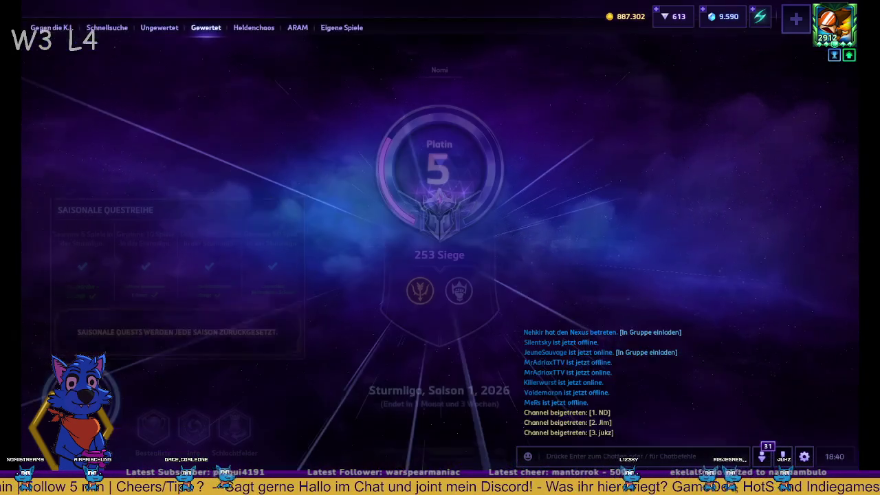
click(764, 457)
click(764, 457)
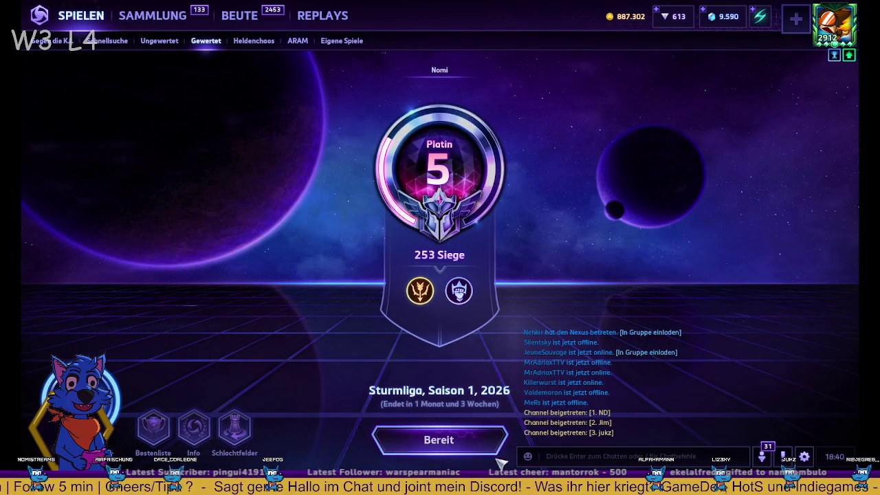
click(413, 440)
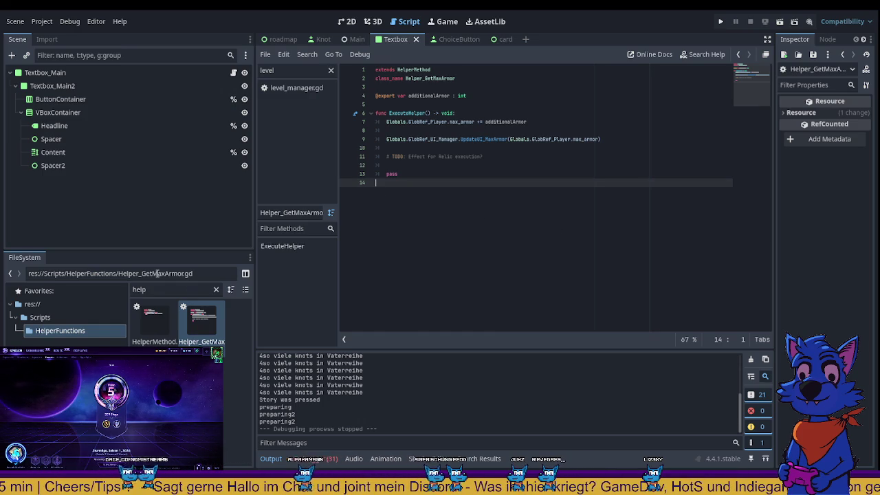
- Select the script body, clear the 'help' file filter, and go to the end of the heal_in export line
click(204, 328)
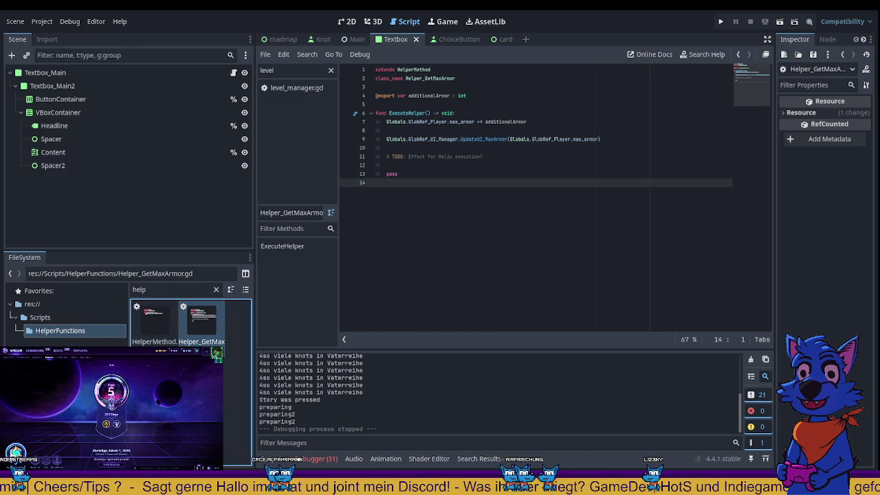
mouse_move(412, 182)
mouse_down()
mouse_move(358, 96)
mouse_move(376, 70)
mouse_up()
click(234, 323)
click(217, 288)
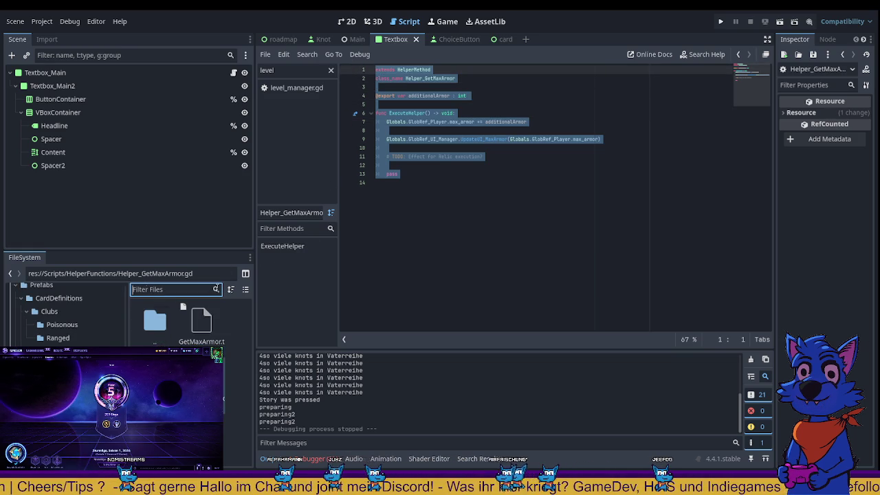
click(227, 341)
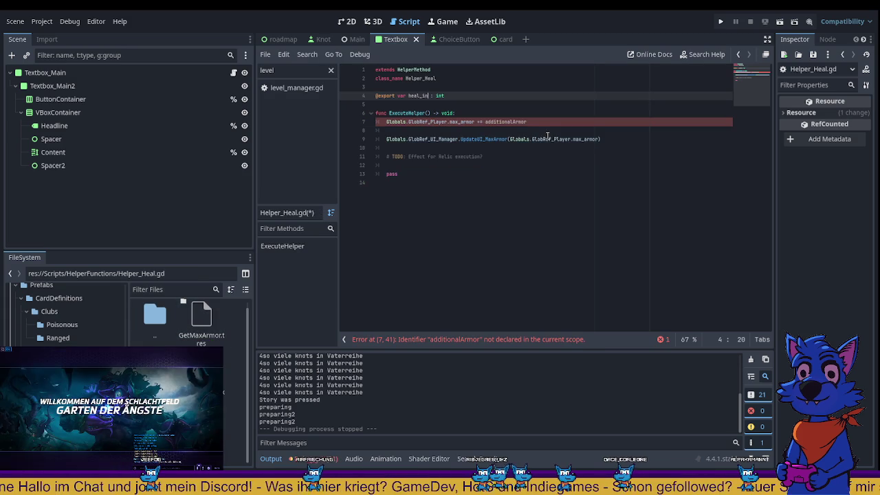
click(389, 105)
key(Return)
key(Up)
text(@expor)
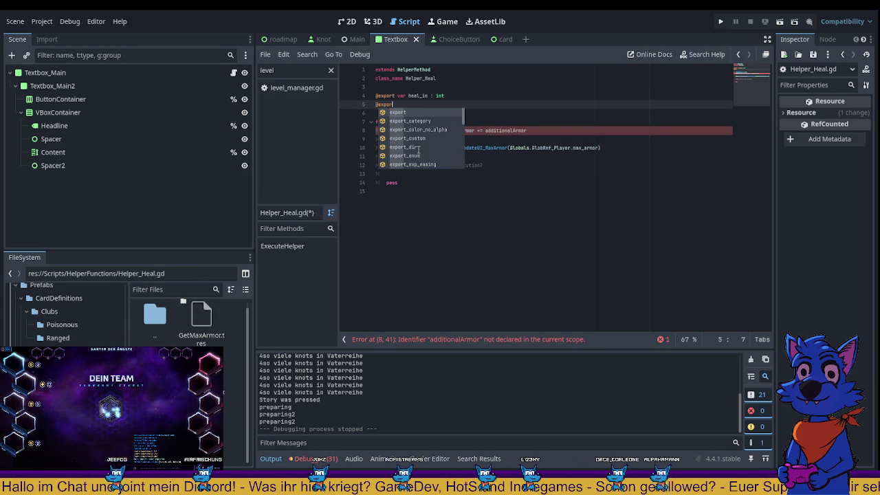
text(t var :)
key(BackSpace)
text(heal_fa)
text(l)
text(half)
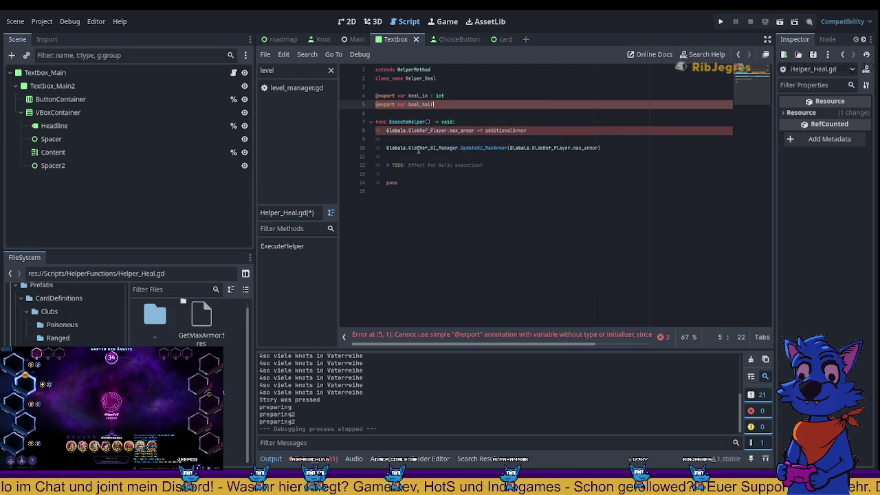
key(BackSpace)
key(BackSpace)
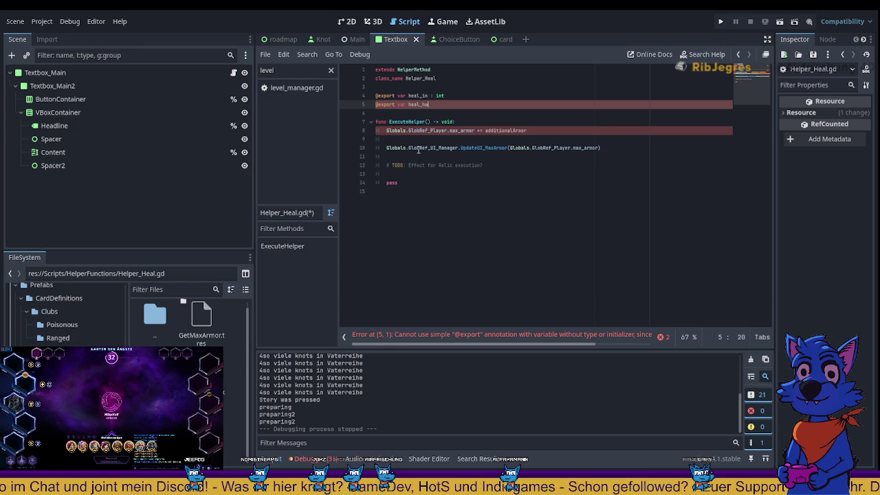
text(in)
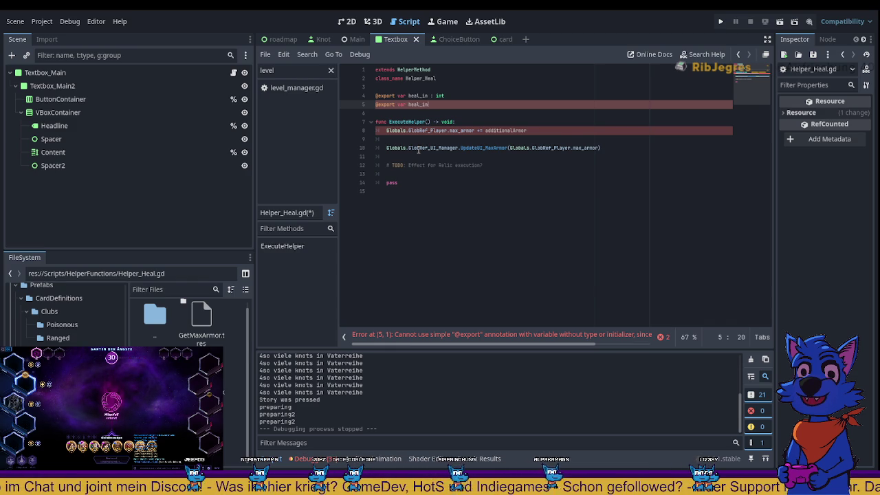
text(_percen)
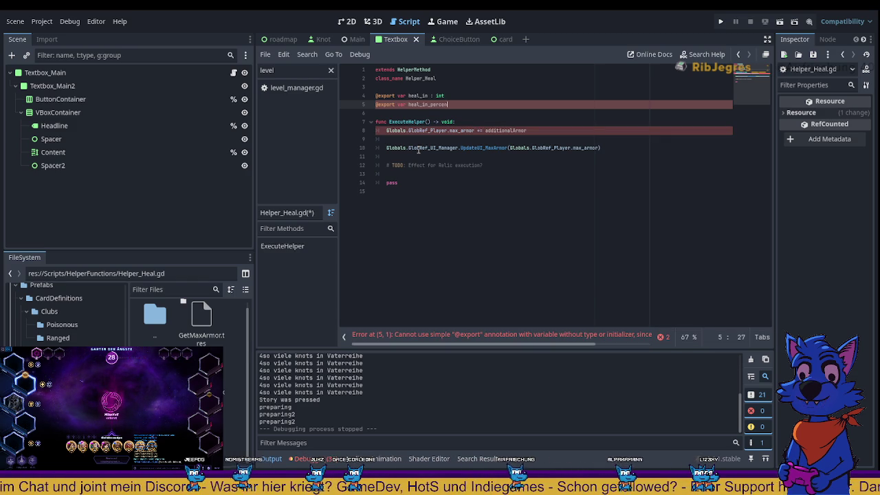
text(tage)
key(BackSpace)
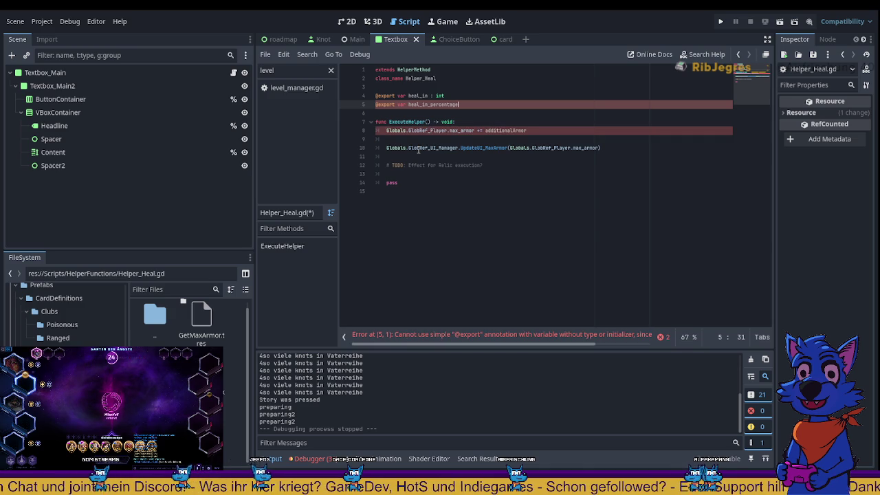
text(bool = fals)
key(Return)
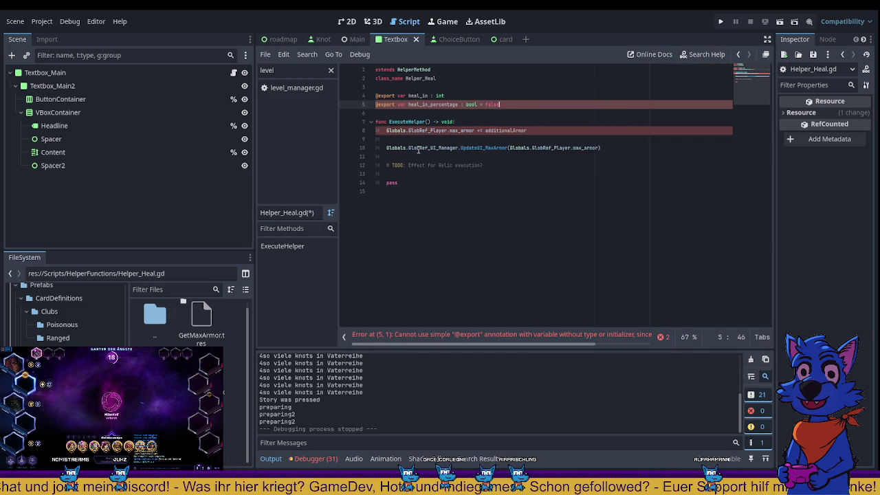
click(412, 174)
key(ctrl+s)
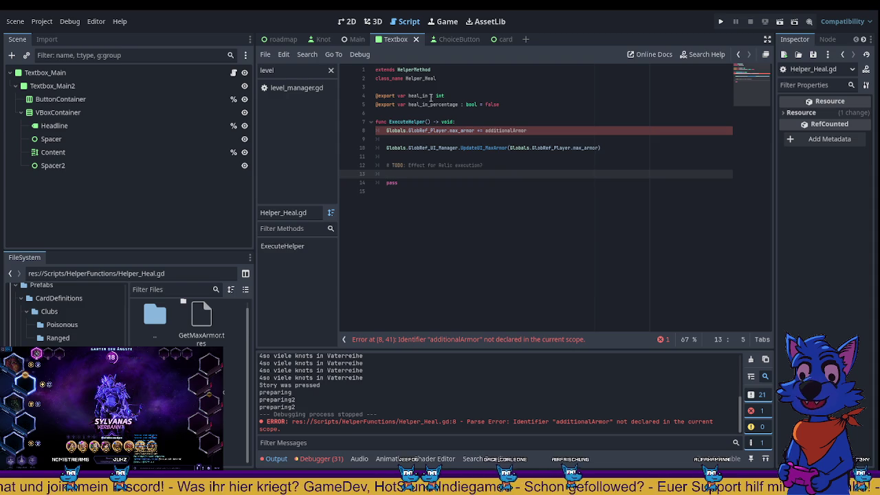
- Change line 4's export to 'heal_amount : int = 5' and save Helper_Heal.gd
double_click(441, 95)
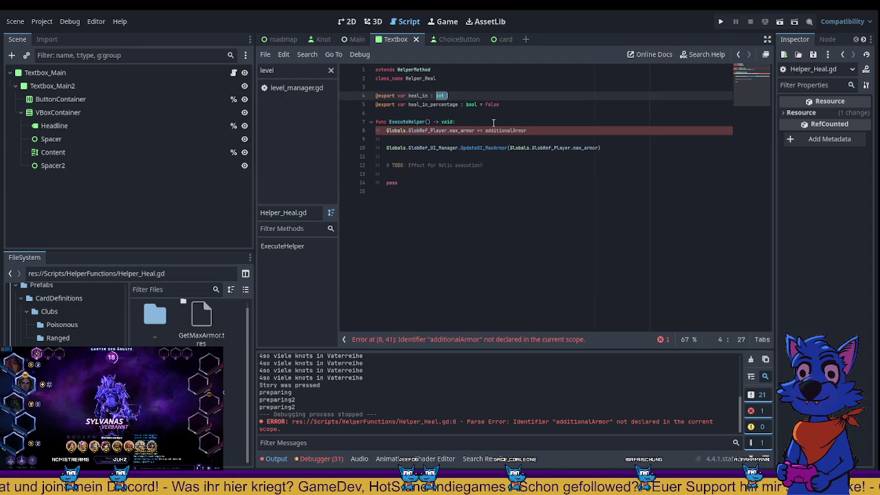
double_click(423, 96)
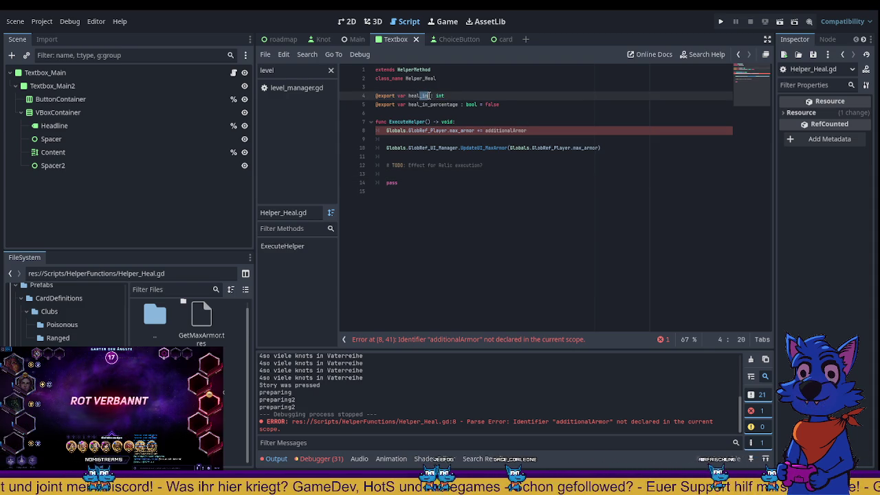
text(armo)
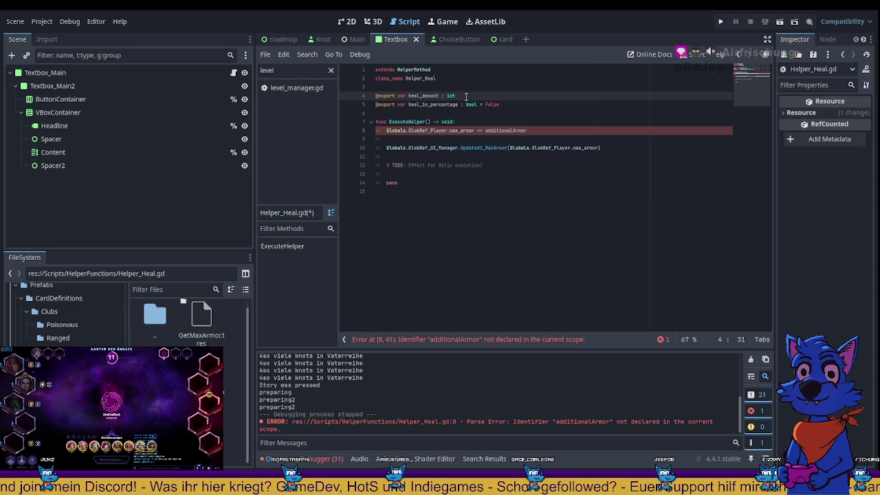
text( 5)
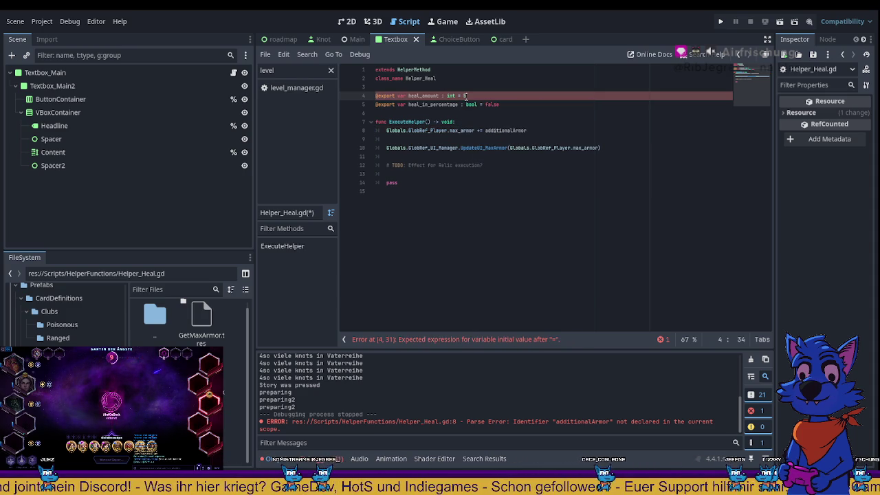
click(564, 172)
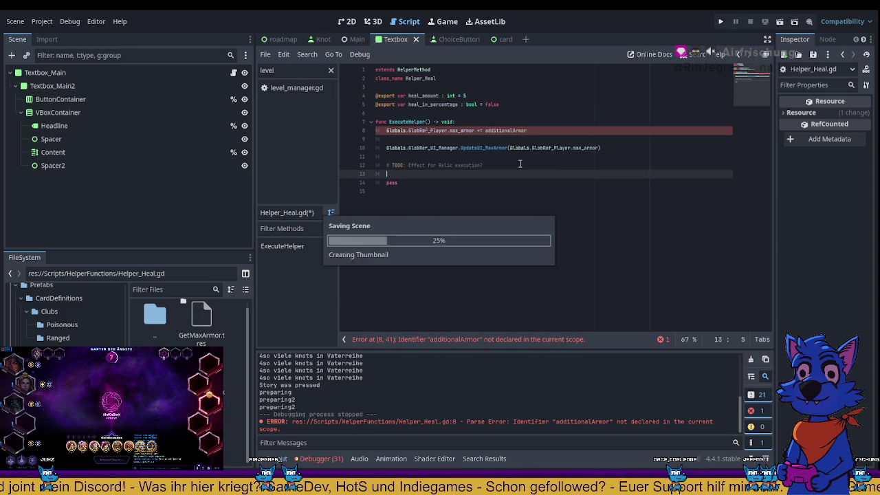
key(ctrl+s)
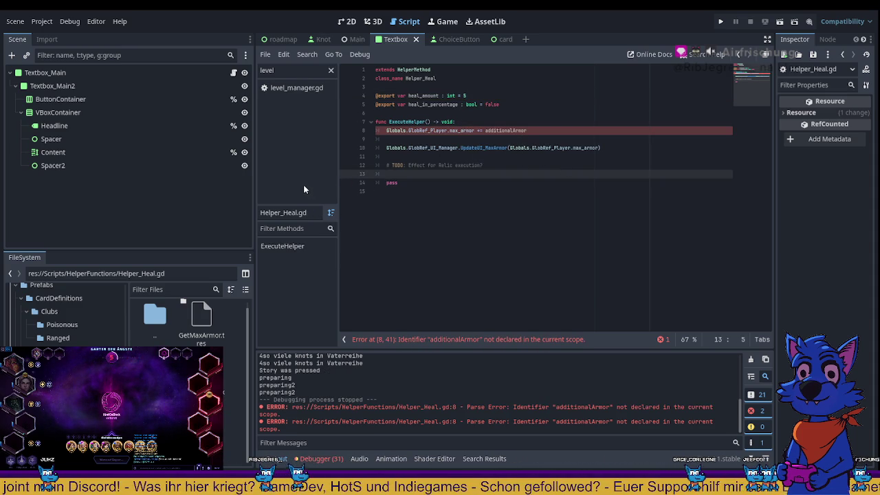